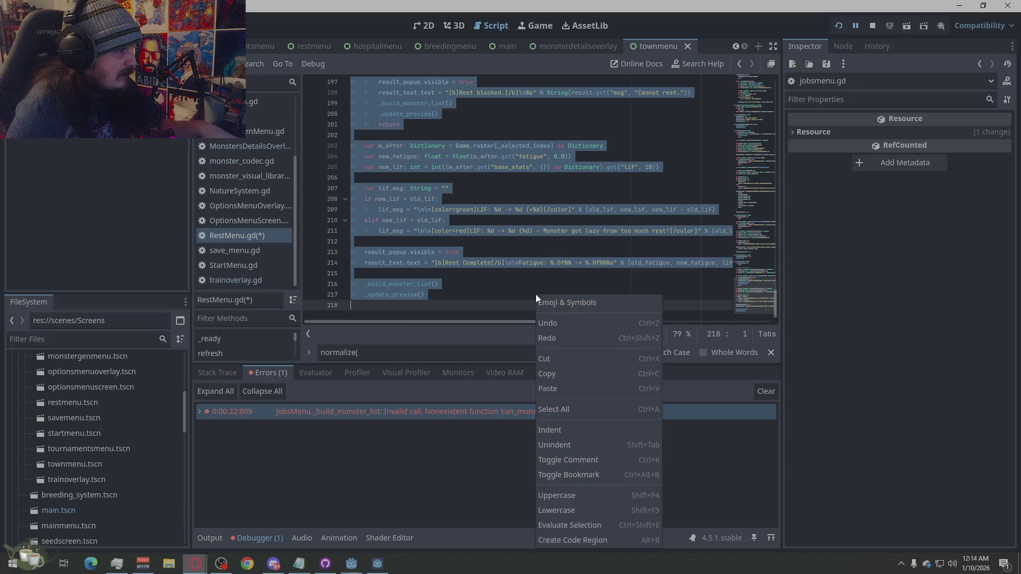
Swap RestMenu.gd's contents for the new rest-action code, save, and stop the running game.
{"action": "left_click", "coordinate": [563, 390]}
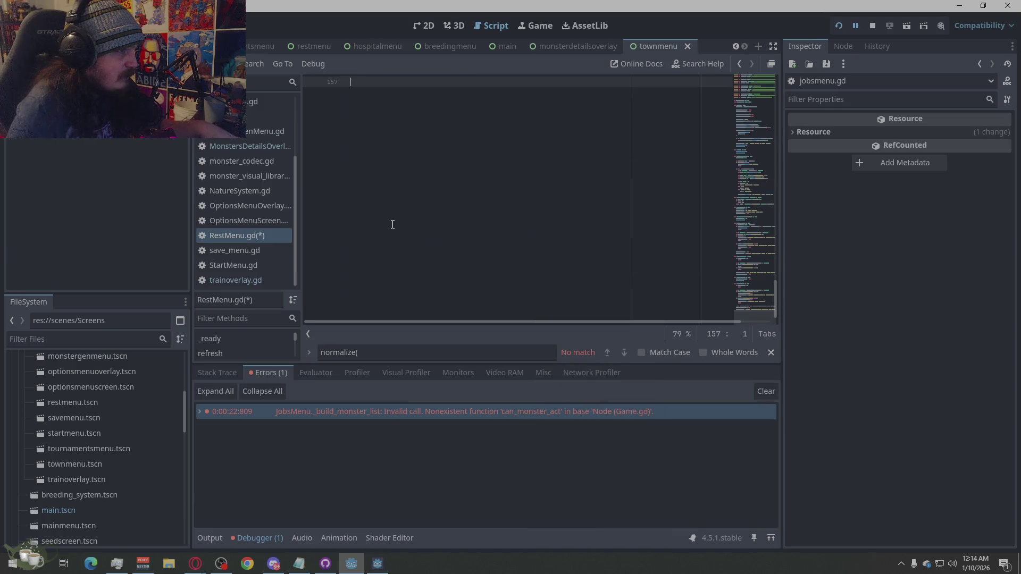
{"action": "scroll", "coordinate": [412, 253], "scroll_direction": "up", "scroll_amount": 5}
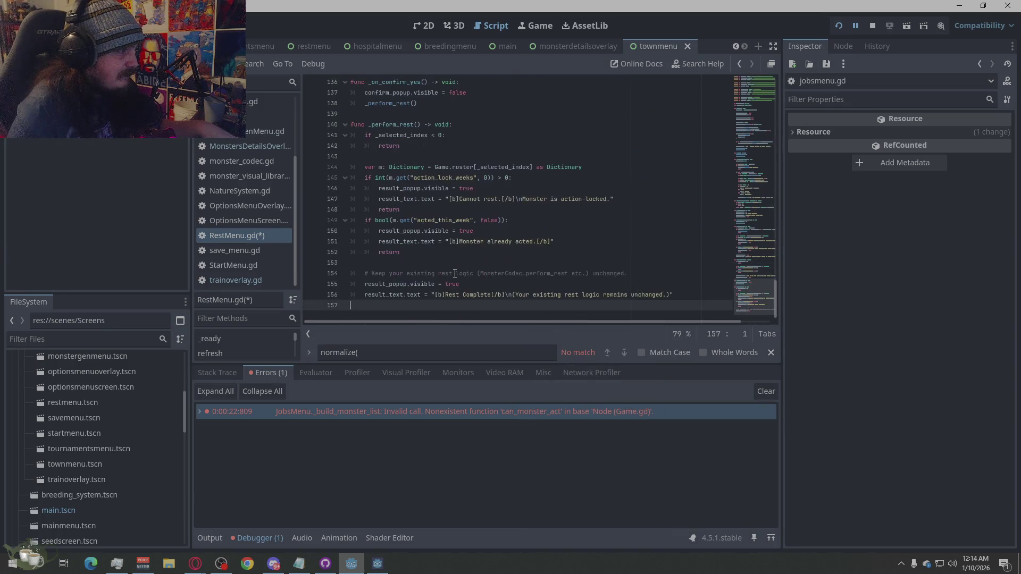
{"action": "key", "text": "ctrl+s"}
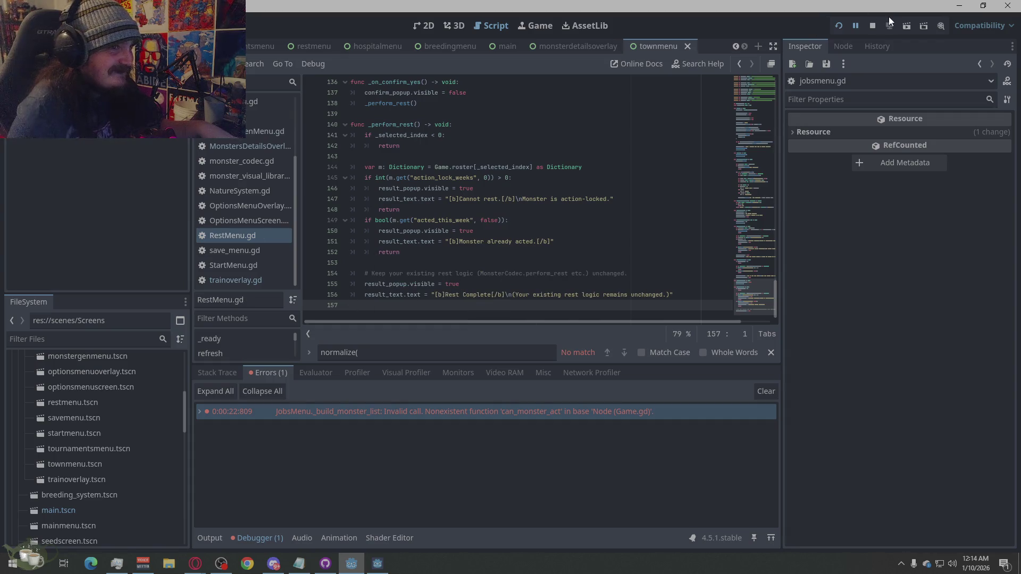
{"action": "left_click", "coordinate": [865, 30]}
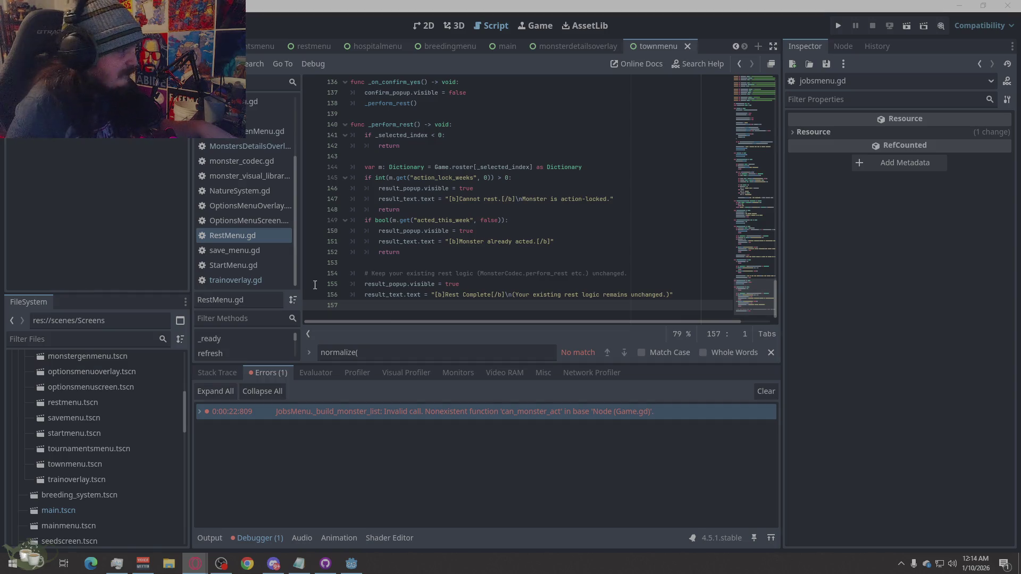
{"action": "left_click", "coordinate": [250, 277]}
Overwrite all of trainoverlay.gd with the updated training code ending at line 204 and save.
{"action": "right_click", "coordinate": [468, 221]}
{"action": "left_click", "coordinate": [500, 340]}
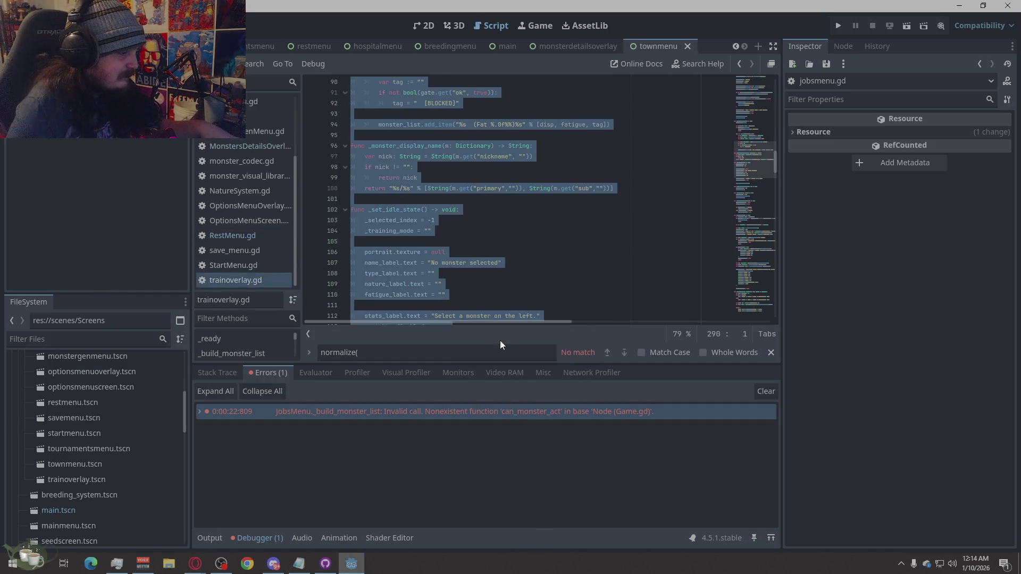
{"action": "key", "text": "ctrl+v"}
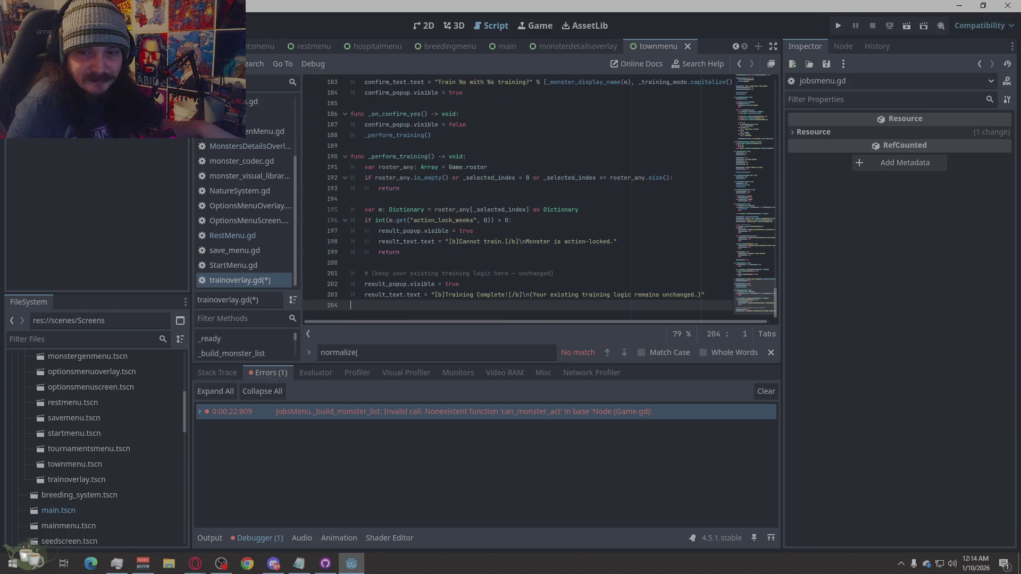
{"action": "key", "text": "ctrl+s"}
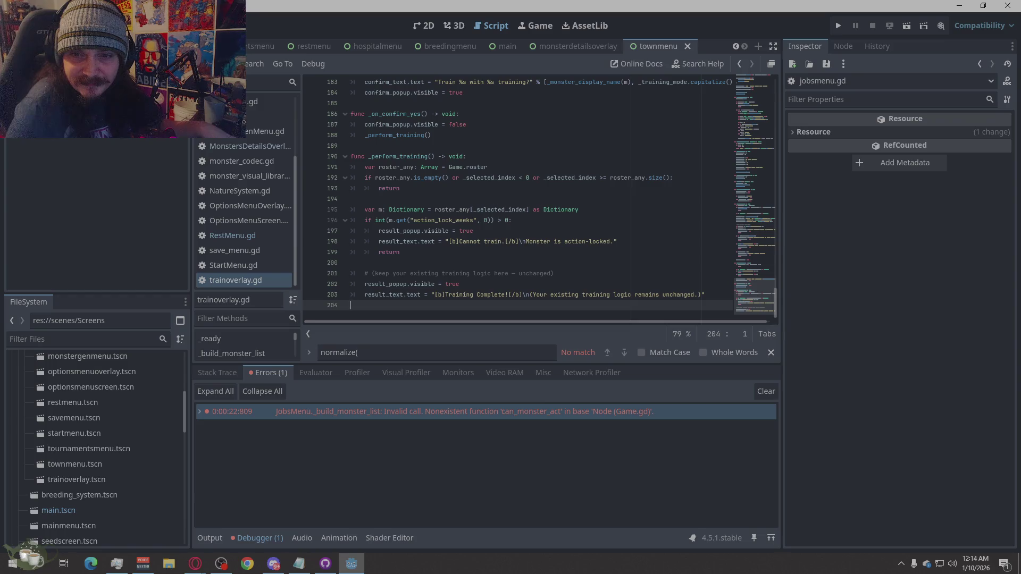
{"action": "key", "text": "alt+Tab"}
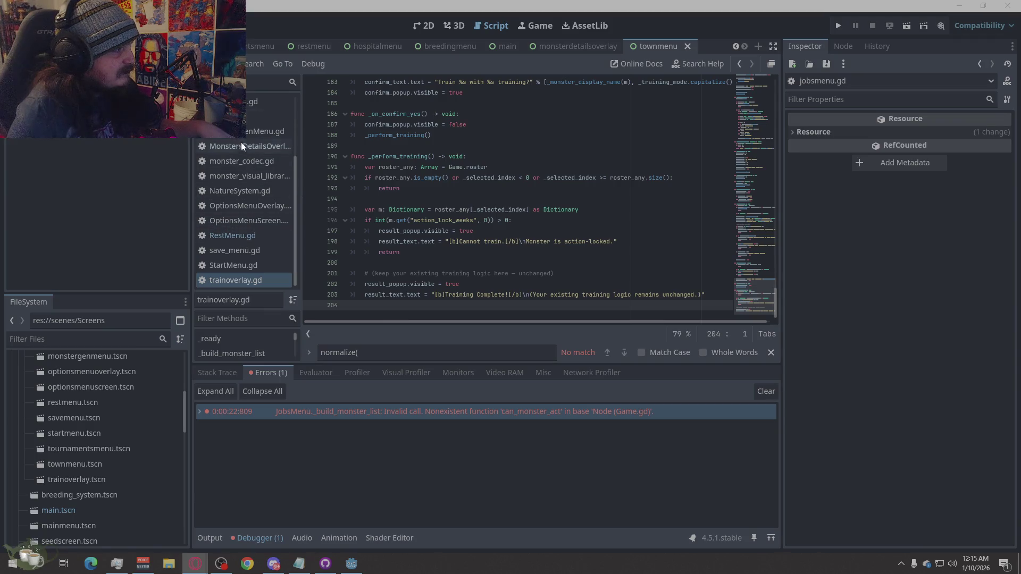
{"action": "scroll", "coordinate": [250, 229], "scroll_direction": "up", "scroll_amount": 5}
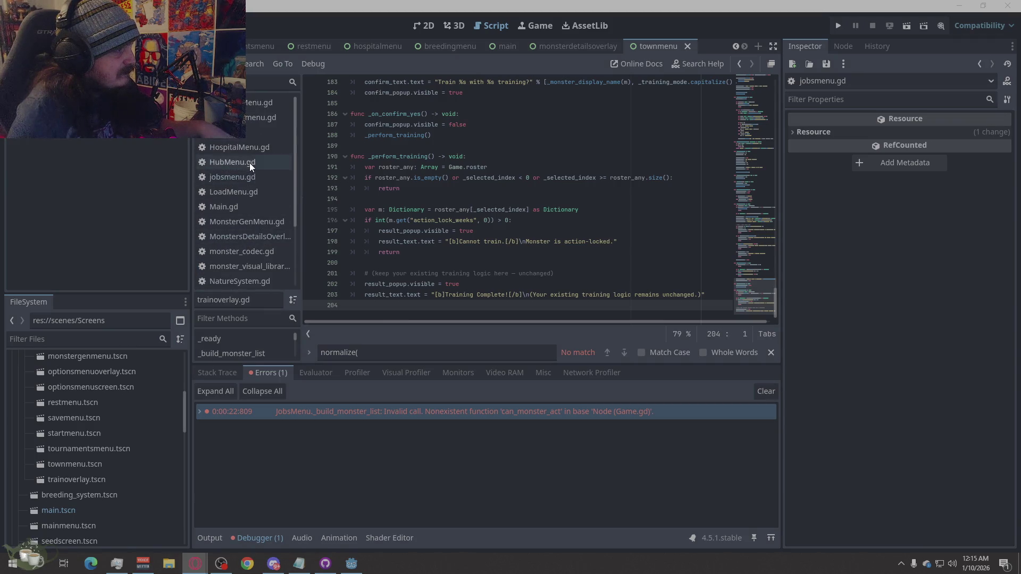
Clear HubMenu.gd, put in the roster-listing code ending at line 305, and save.
{"action": "left_click", "coordinate": [250, 162]}
{"action": "right_click", "coordinate": [577, 213]}
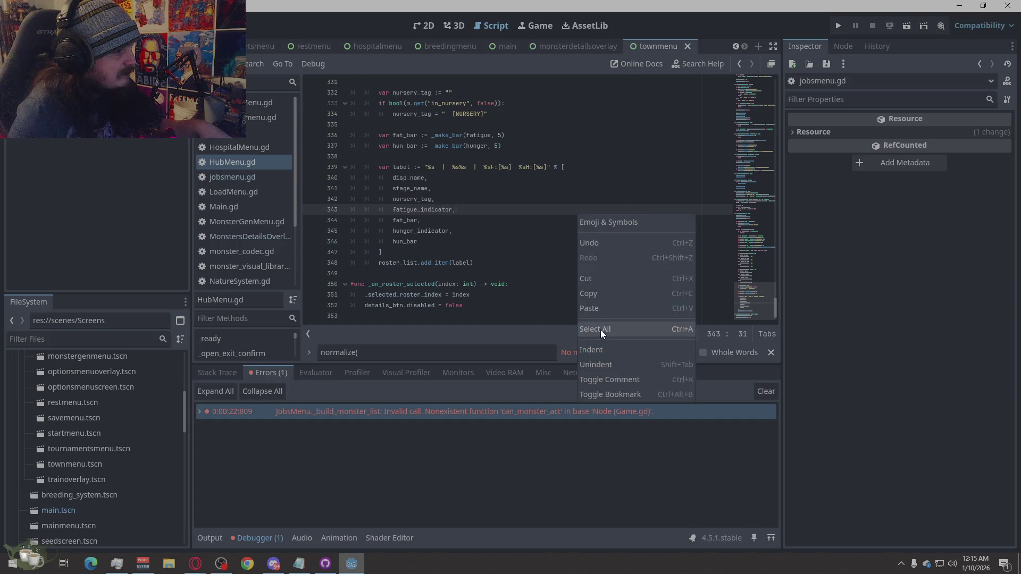
{"action": "left_click", "coordinate": [601, 328]}
{"action": "key", "text": "Delete"}
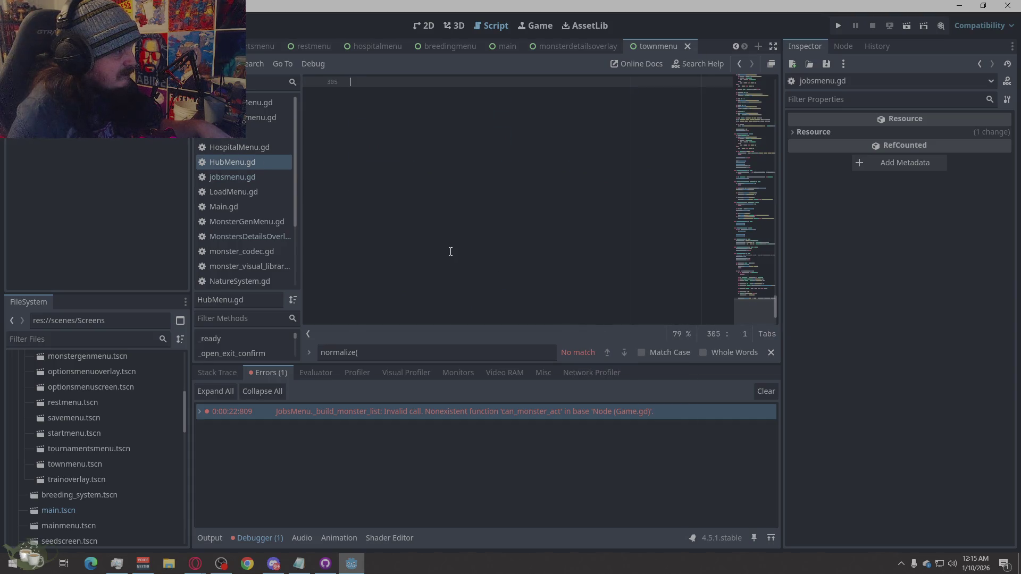
{"action": "scroll", "coordinate": [450, 252], "scroll_direction": "up", "scroll_amount": 5}
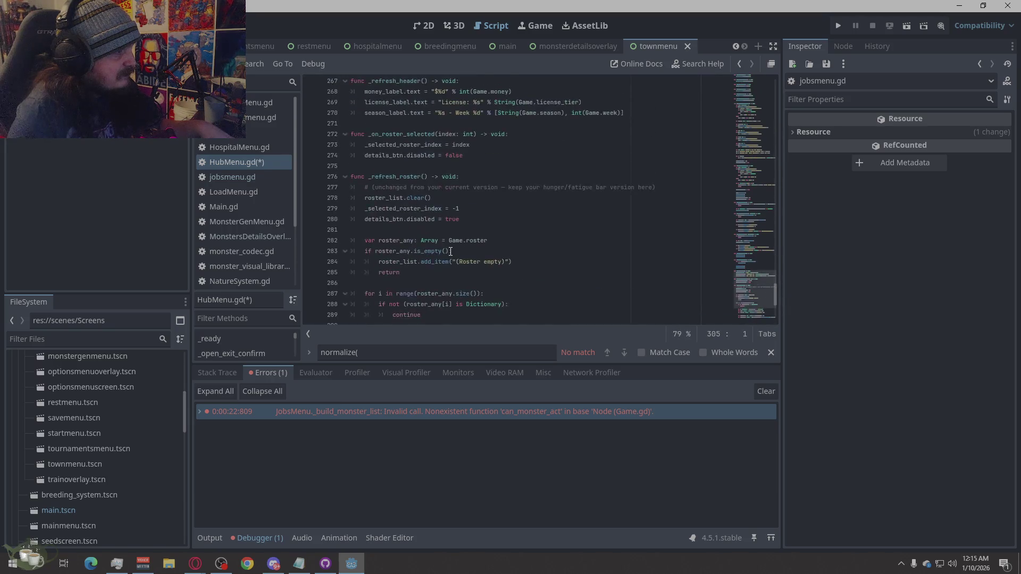
{"action": "scroll", "coordinate": [451, 251], "scroll_direction": "up", "scroll_amount": 10}
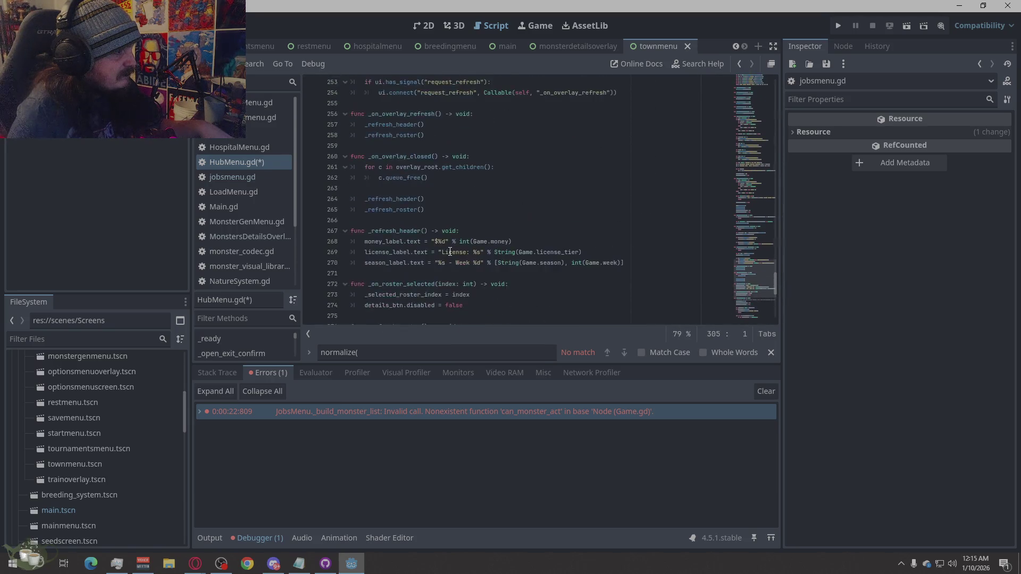
{"action": "key", "text": "ctrl+s"}
{"action": "scroll", "coordinate": [449, 251], "scroll_direction": "down", "scroll_amount": 10}
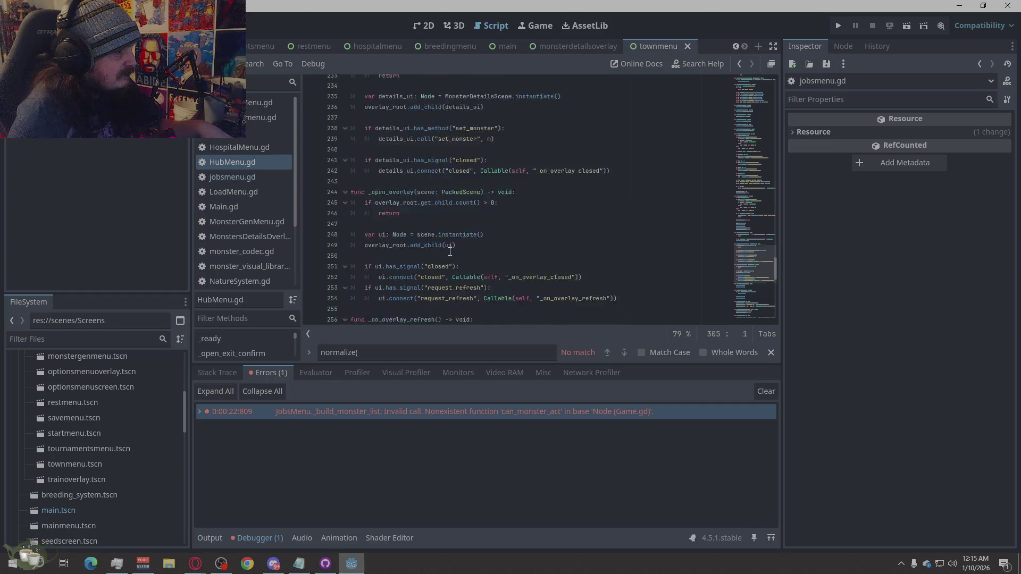
{"action": "scroll", "coordinate": [445, 250], "scroll_direction": "up", "scroll_amount": 1, "text": "ctrl"}
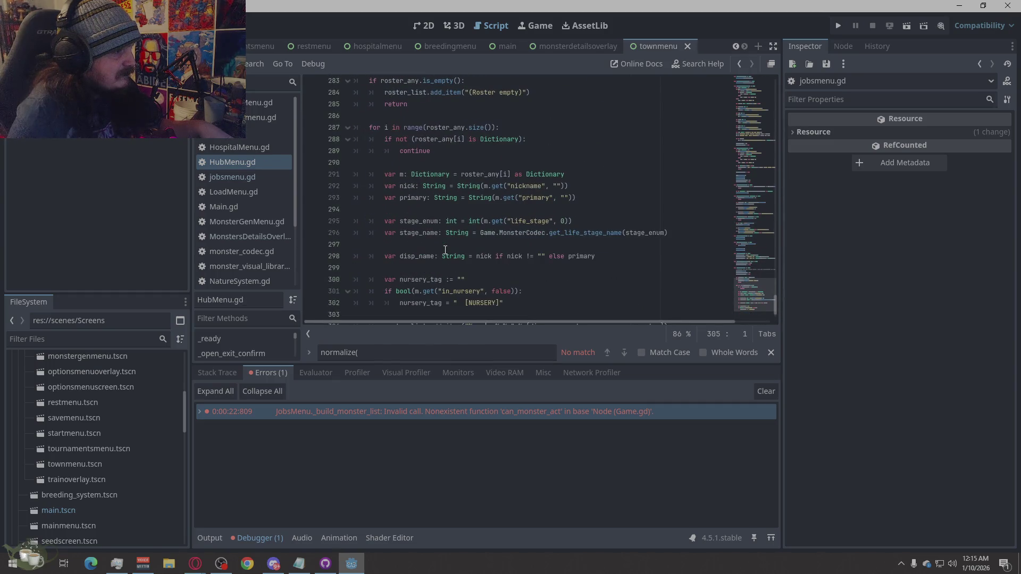
{"action": "scroll", "coordinate": [445, 249], "scroll_direction": "down", "scroll_amount": 2, "text": "ctrl"}
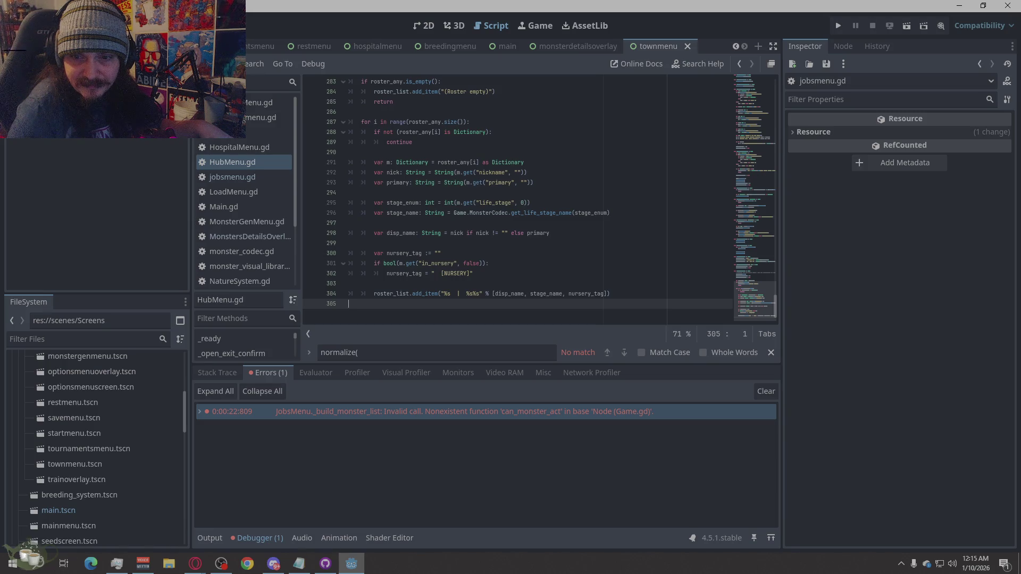
{"action": "key", "text": "alt+Tab"}
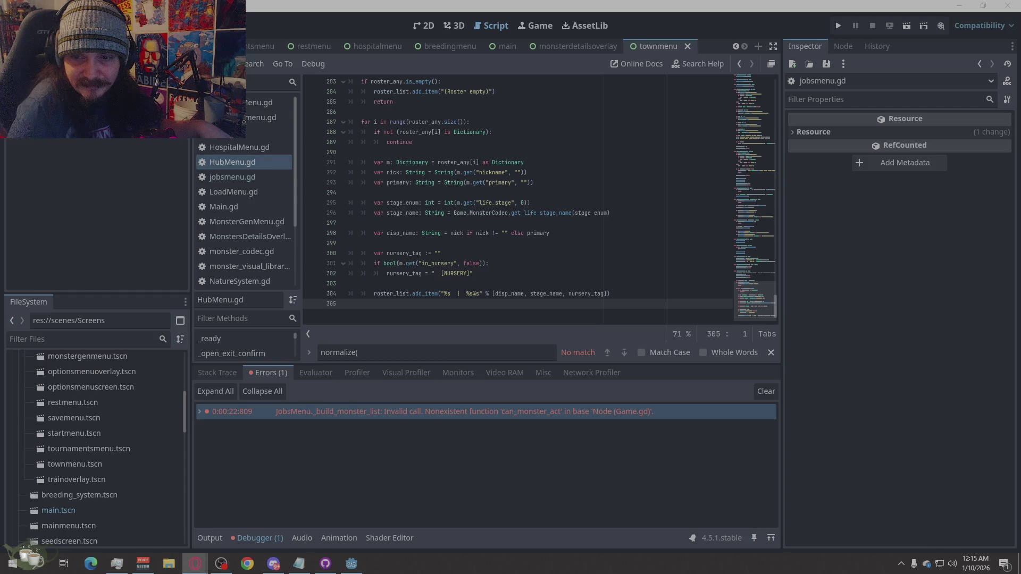
{"action": "left_click", "coordinate": [245, 133]}
Append the new line to the end of Game.gd and run the project.
{"action": "right_click", "coordinate": [571, 232]}
{"action": "left_click", "coordinate": [617, 343]}
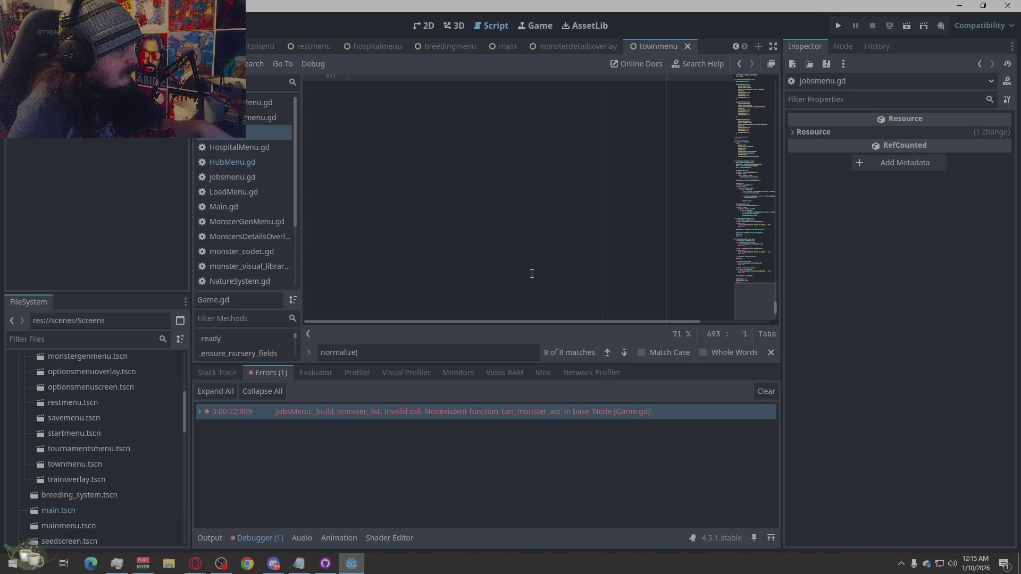
{"action": "left_click", "coordinate": [838, 25]}
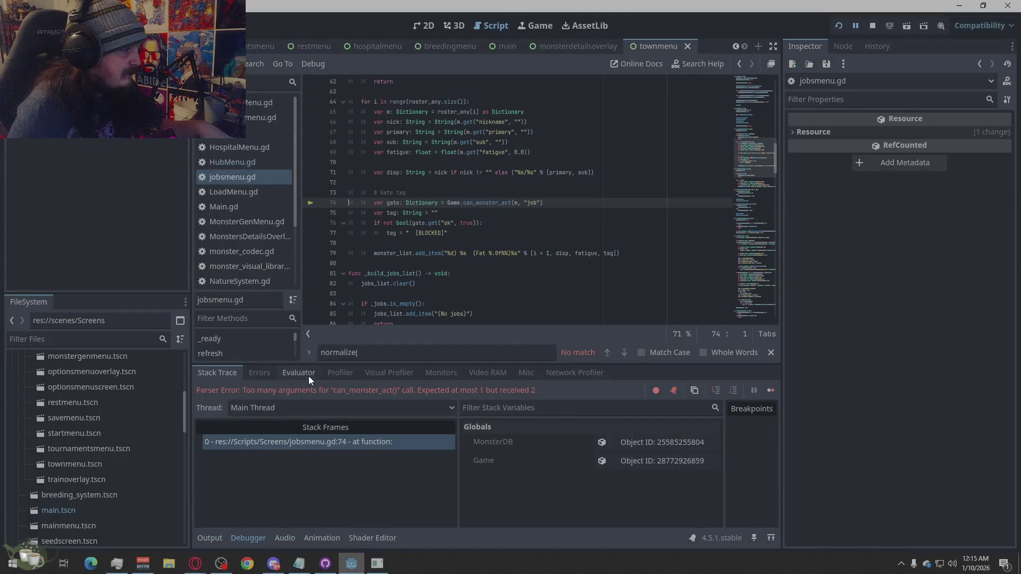
Review jobsmenu.gd's two can_monster_act errors at lines 74 and 142 (2 arguments instead of 1).
{"action": "left_click", "coordinate": [268, 373]}
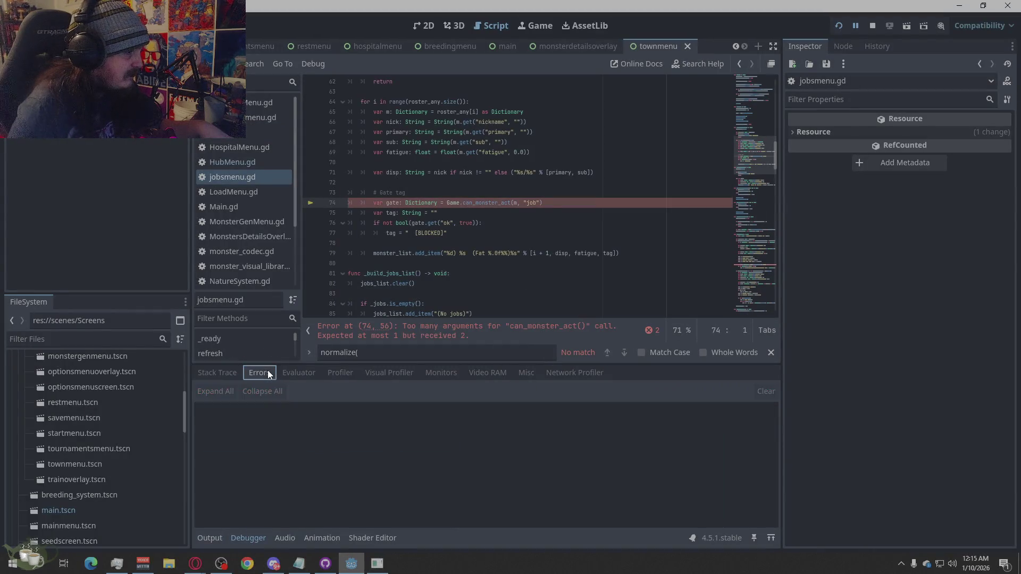
{"action": "left_click", "coordinate": [604, 336]}
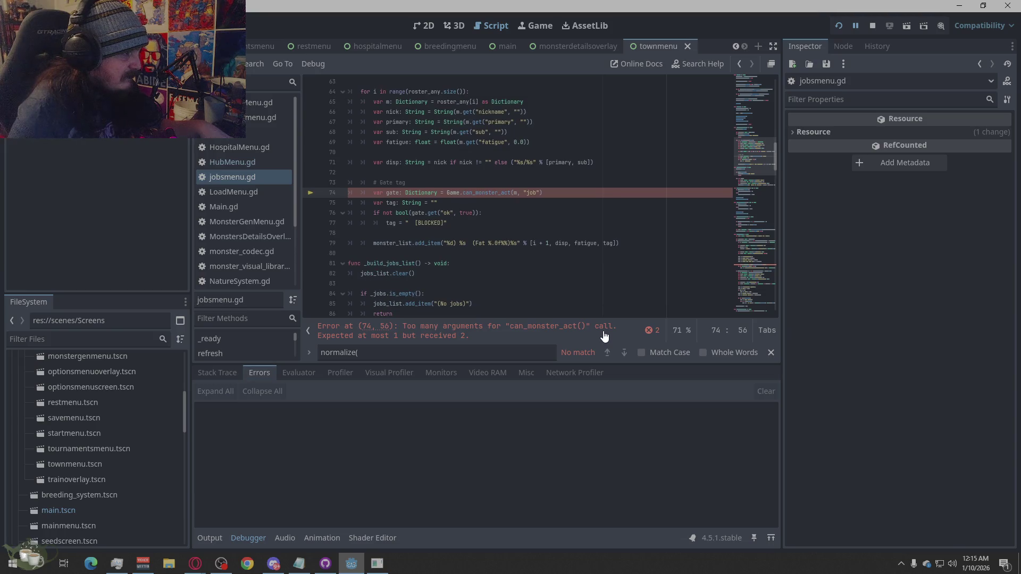
{"action": "left_click", "coordinate": [650, 330]}
{"action": "right_click", "coordinate": [577, 316]}
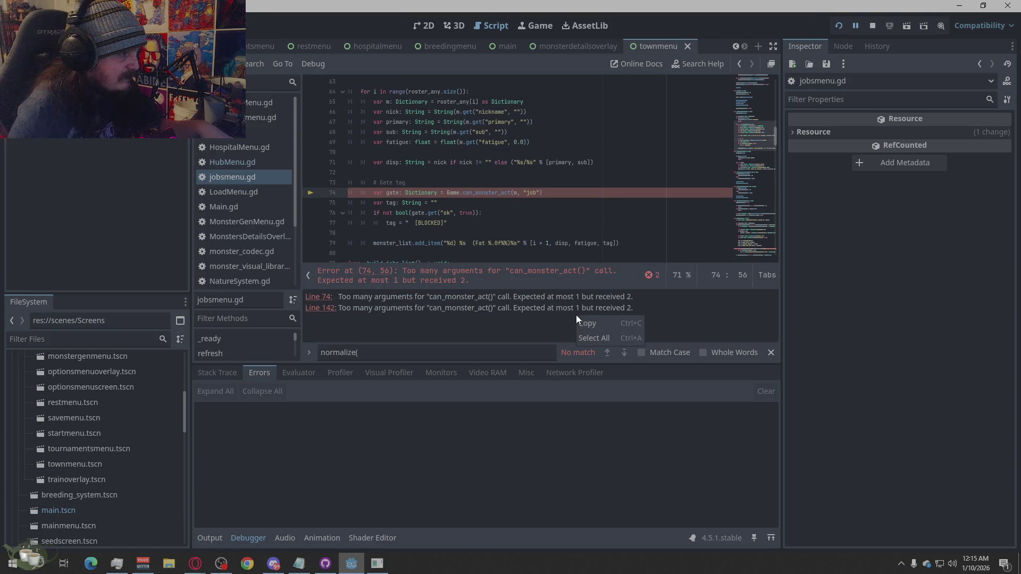
{"action": "left_click", "coordinate": [616, 338]}
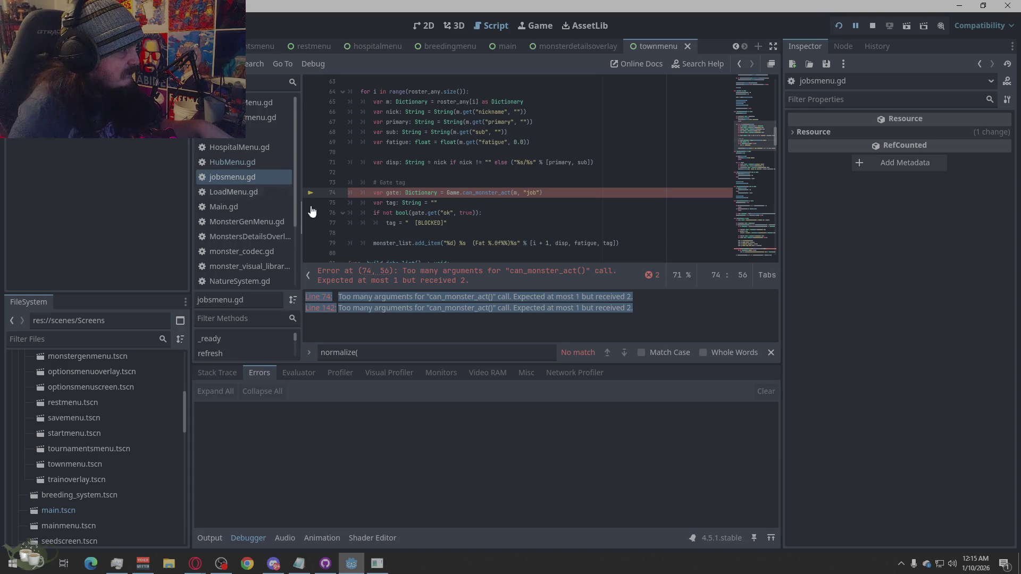
{"action": "left_click", "coordinate": [410, 307]}
{"action": "left_click", "coordinate": [320, 308]}
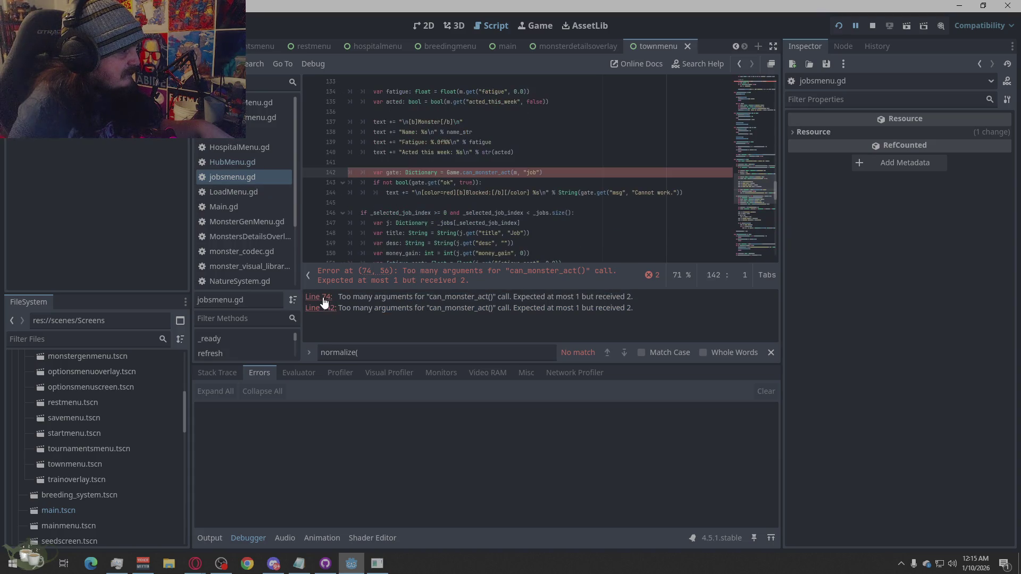
{"action": "left_click", "coordinate": [324, 298]}
{"action": "left_click", "coordinate": [321, 308]}
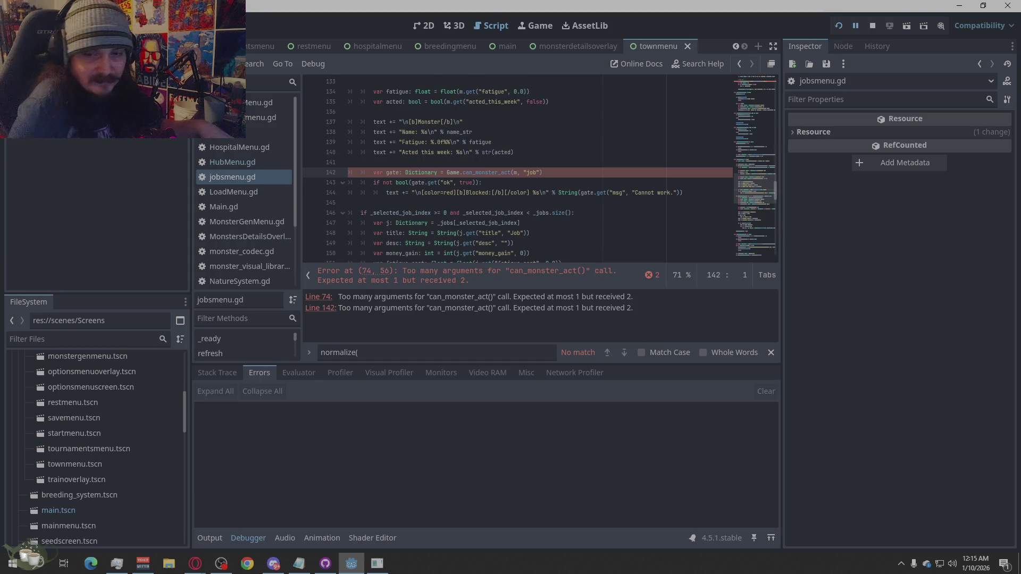
{"action": "key", "text": "alt+Tab"}
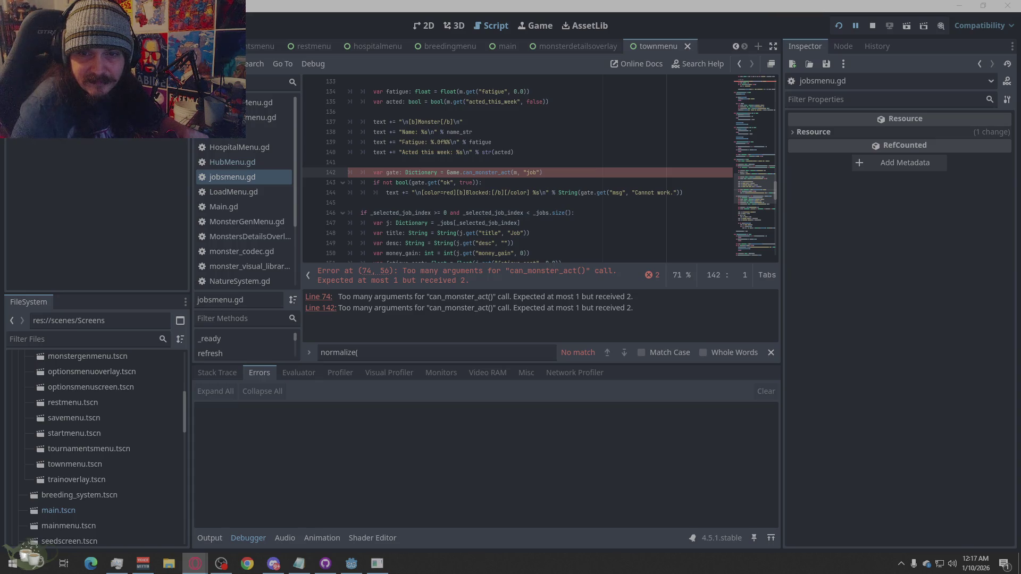
Replace the entire jobsmenu.gd script with the corrected code.
{"action": "right_click", "coordinate": [480, 214]}
{"action": "key", "text": "Escape"}
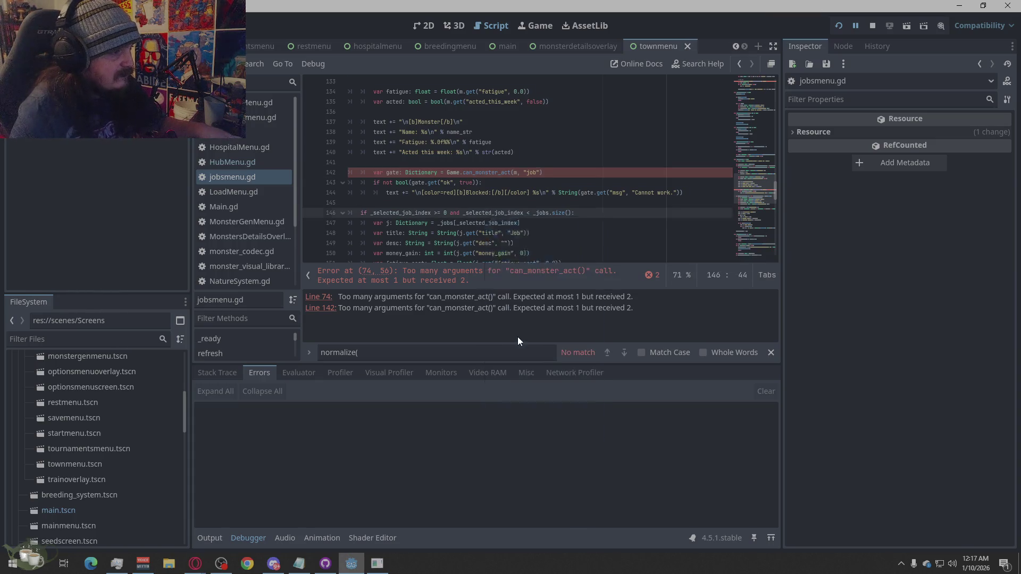
{"action": "key", "text": "ctrl+a"}
{"action": "key", "text": "ctrl+v"}
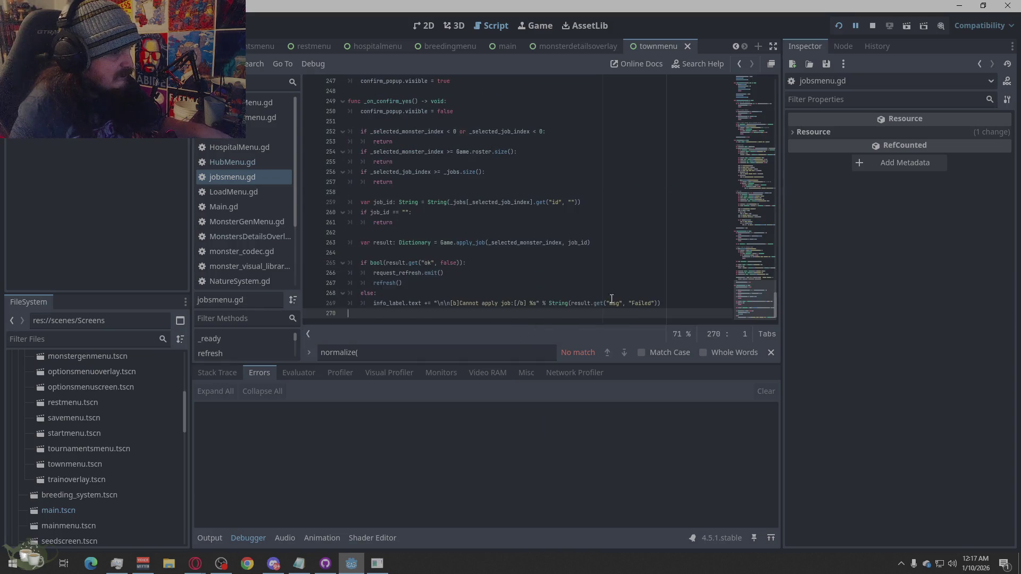
Stop and relaunch the project, then start a New Game from the EXAMPLE title menu.
{"action": "left_click", "coordinate": [873, 25]}
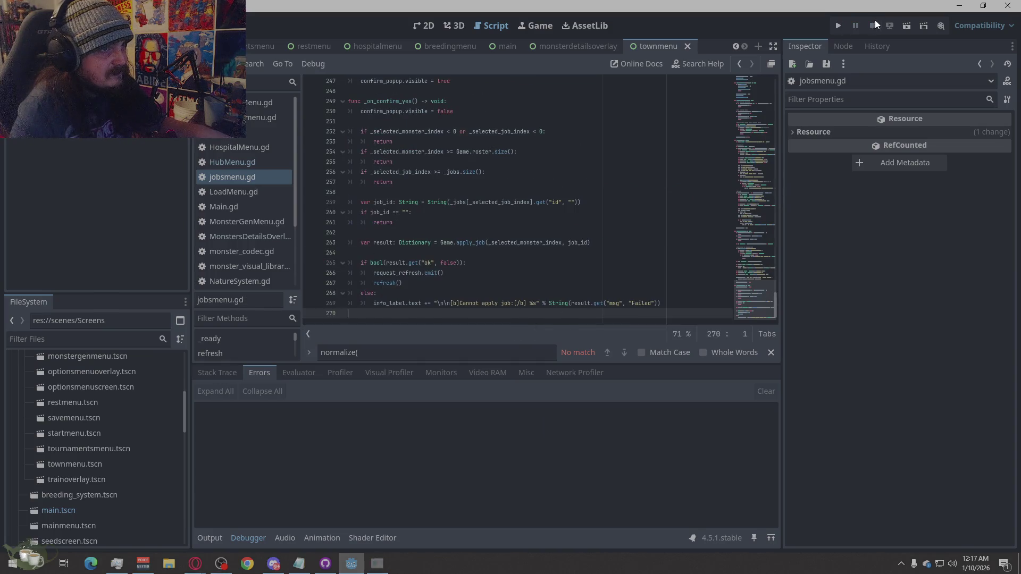
{"action": "left_click", "coordinate": [838, 25]}
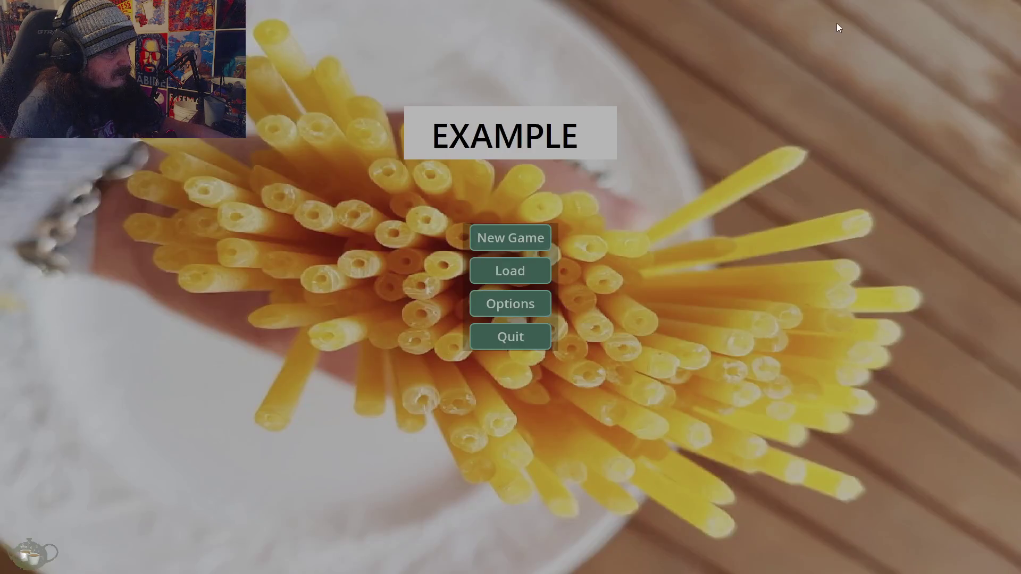
{"action": "left_click", "coordinate": [510, 239]}
Generate a monster from seed 55 at the Monster Shrine and add the Slime/Ember to the roster.
{"action": "left_click", "coordinate": [940, 340]}
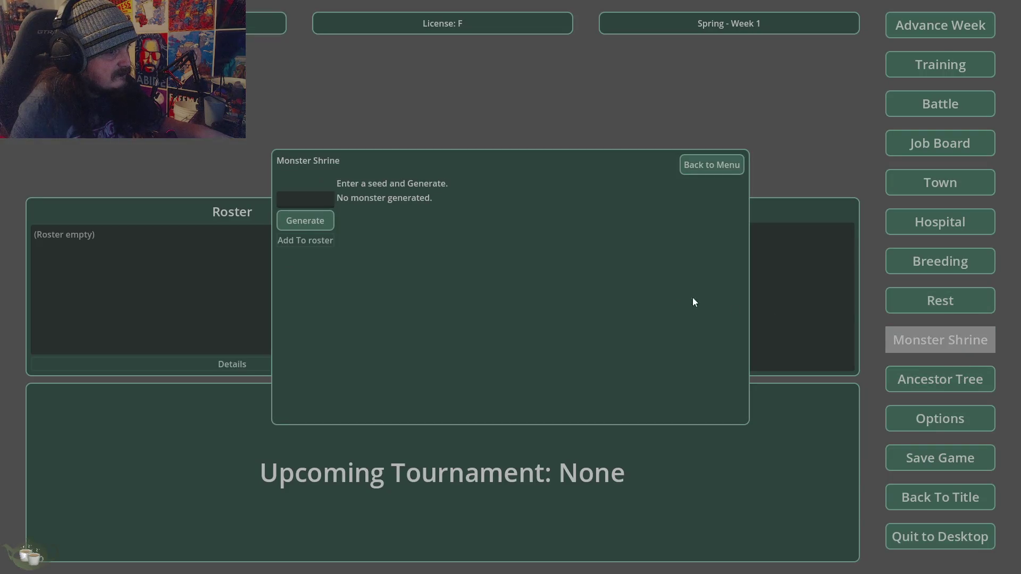
{"action": "left_click", "coordinate": [327, 227]}
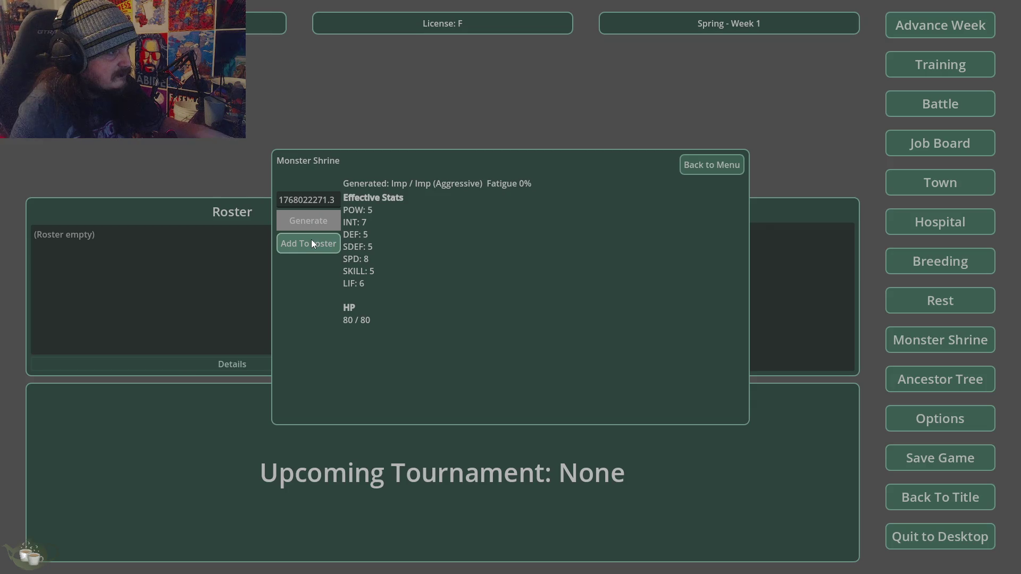
{"action": "double_click", "coordinate": [318, 205]}
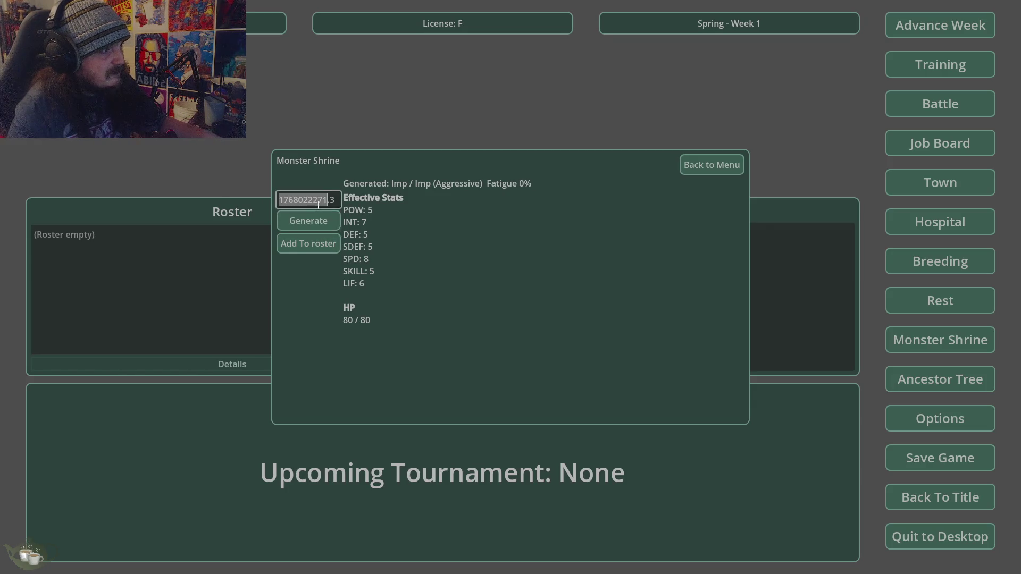
{"action": "type", "text": "5"}
{"action": "left_click", "coordinate": [315, 219]}
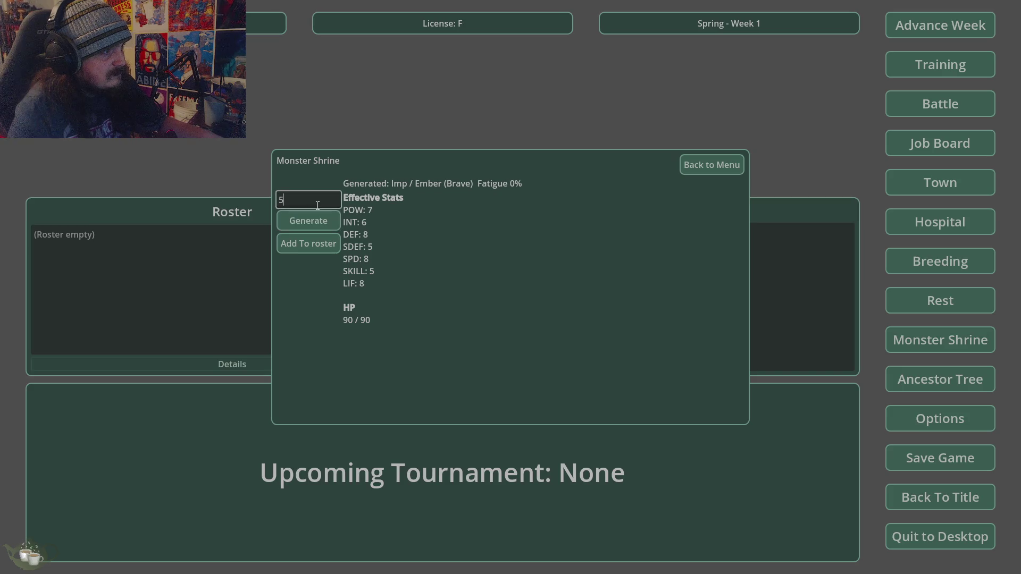
{"action": "type", "text": "5"}
{"action": "left_click", "coordinate": [312, 224]}
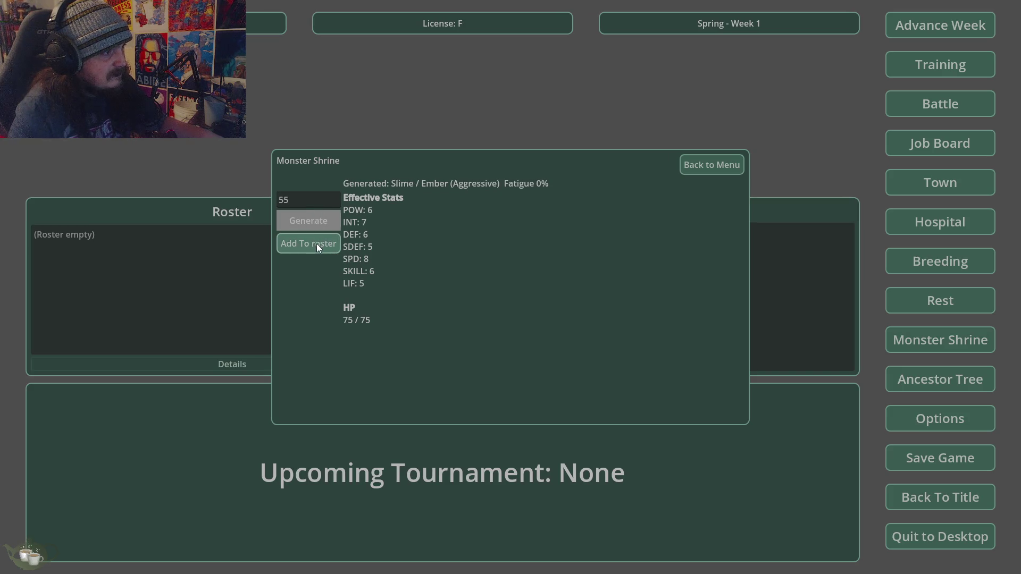
{"action": "left_click", "coordinate": [317, 244]}
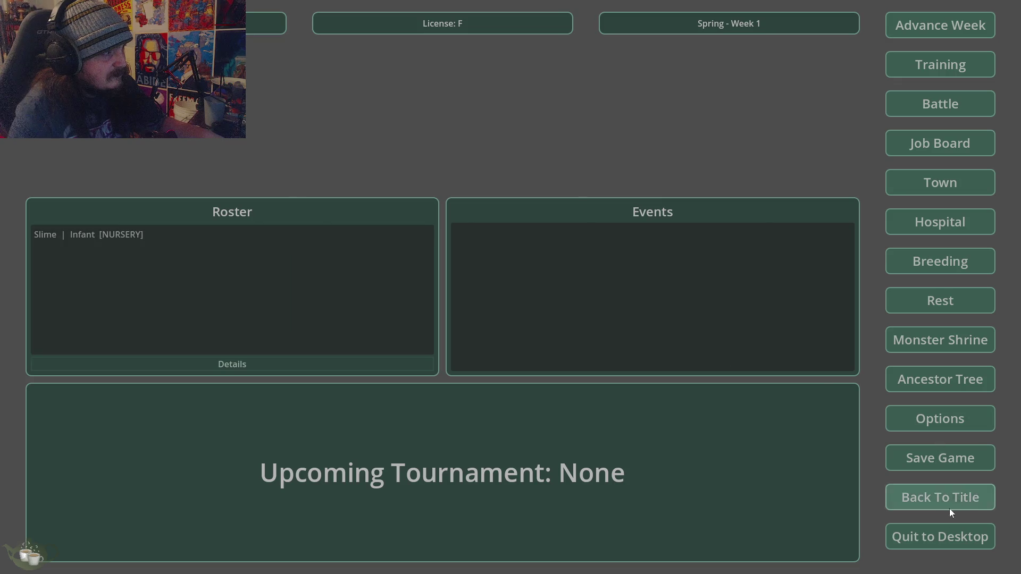
Save the game to Slot 1, overwriting the old save.
{"action": "left_click", "coordinate": [950, 470]}
{"action": "left_click", "coordinate": [495, 279]}
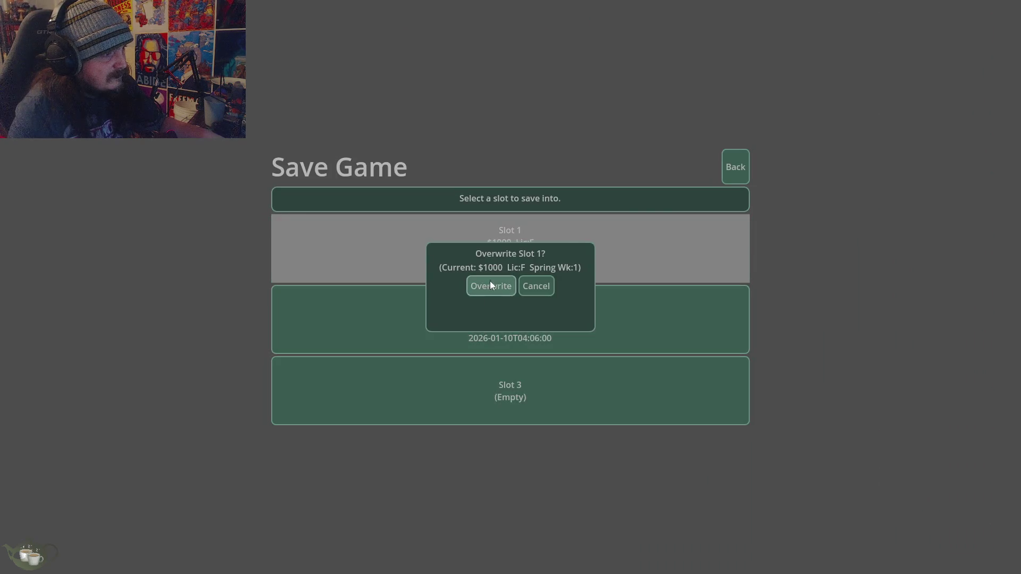
{"action": "left_click", "coordinate": [490, 280]}
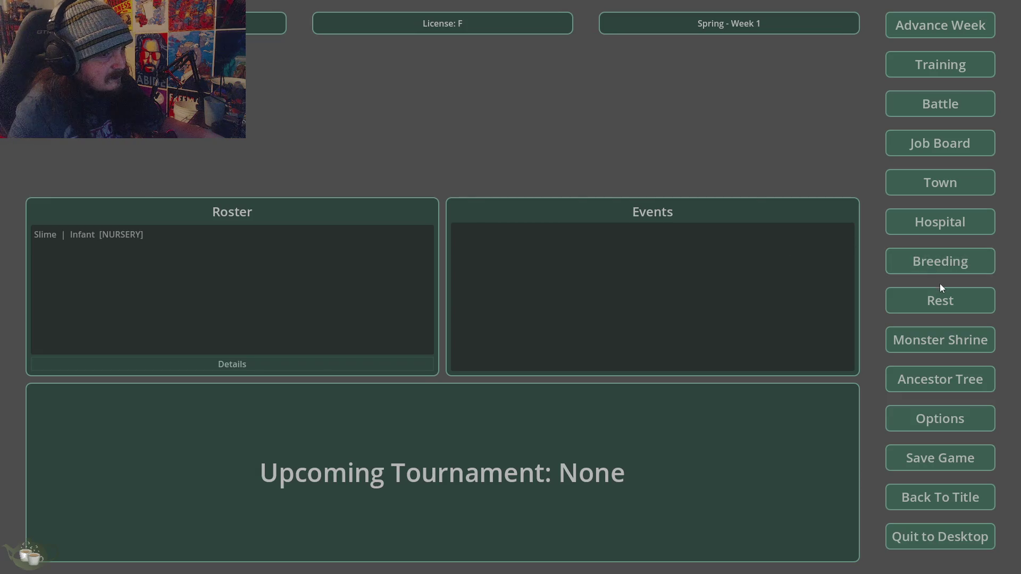
Check the Slime/Ember's nursery status, then advance the calendar to Spring Week 2.
{"action": "left_click", "coordinate": [939, 222]}
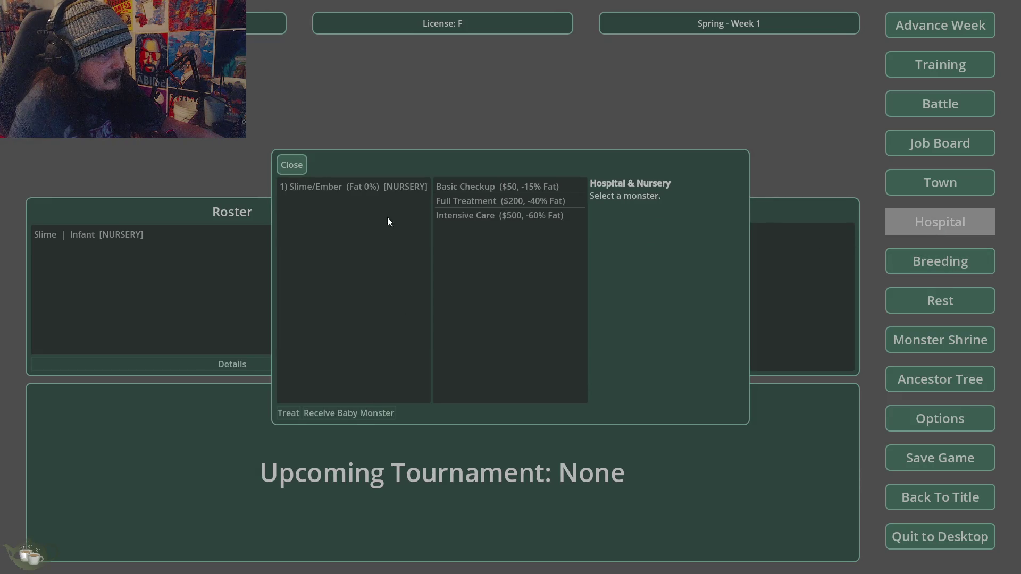
{"action": "left_click", "coordinate": [400, 185]}
{"action": "left_click", "coordinate": [291, 165]}
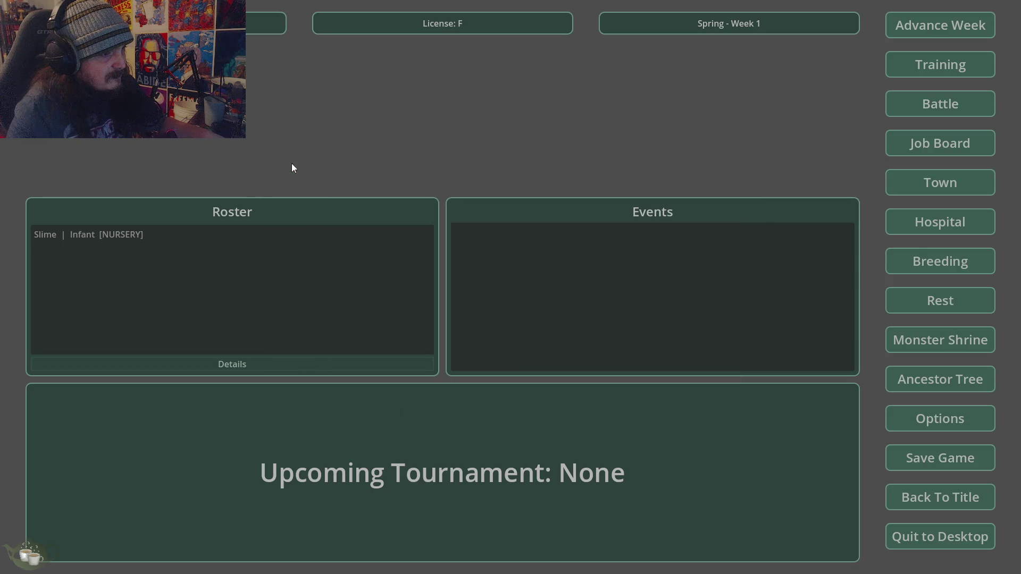
{"action": "left_click", "coordinate": [936, 25]}
{"action": "left_click", "coordinate": [499, 327]}
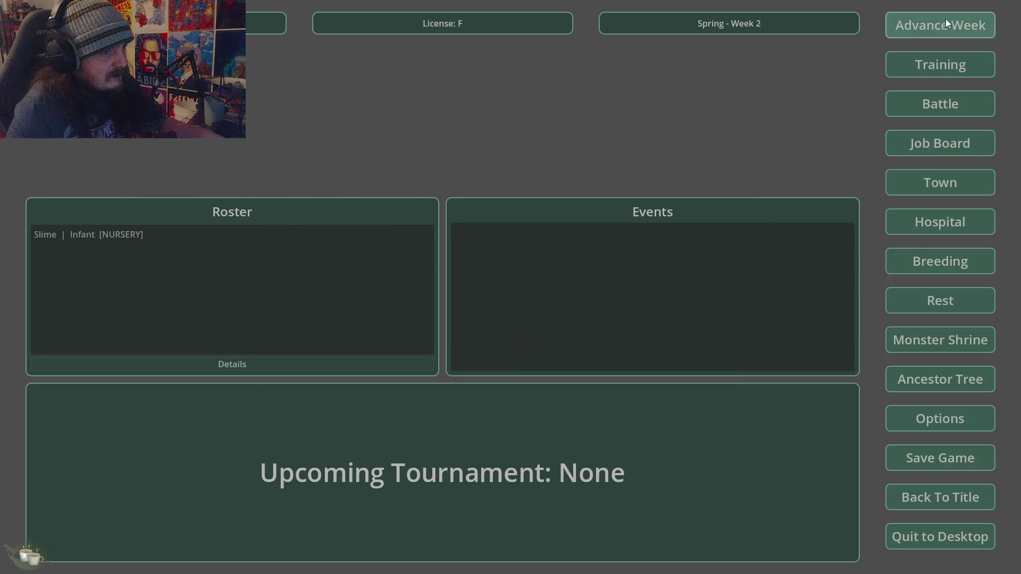
Advance the calendar three weeks to Spring Week 5.
{"action": "left_click", "coordinate": [947, 23]}
{"action": "left_click", "coordinate": [481, 326]}
{"action": "left_click", "coordinate": [940, 29]}
{"action": "left_click", "coordinate": [488, 326]}
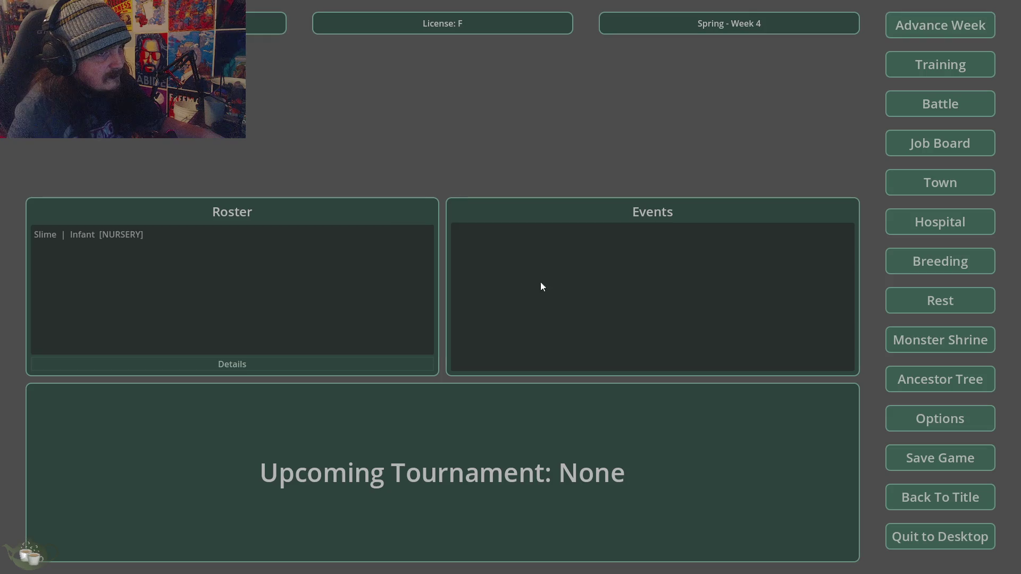
{"action": "left_click", "coordinate": [940, 25]}
{"action": "left_click", "coordinate": [485, 326]}
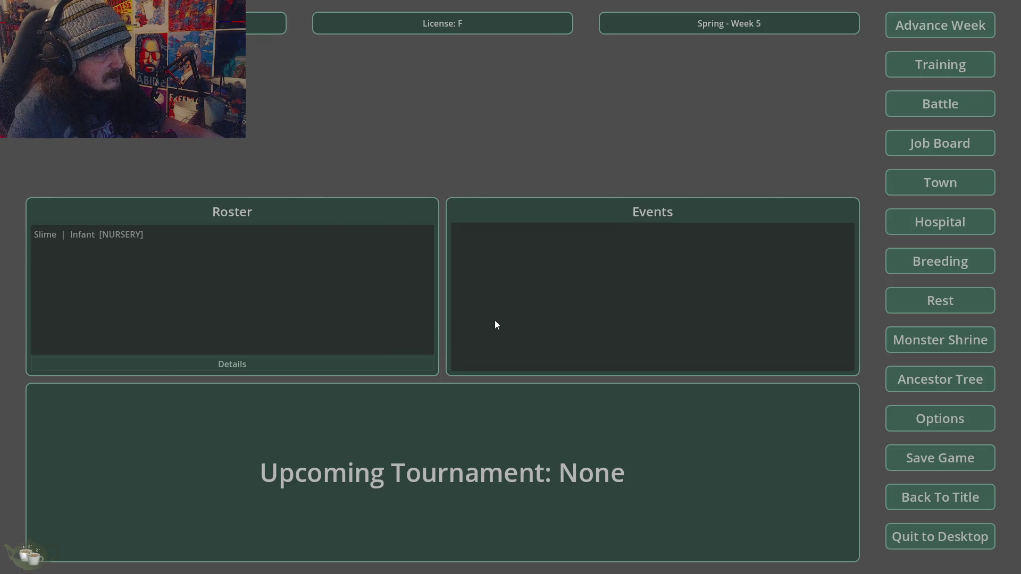
Check the Slime's details, then advance to Summer Week 6.
{"action": "left_click", "coordinate": [203, 234]}
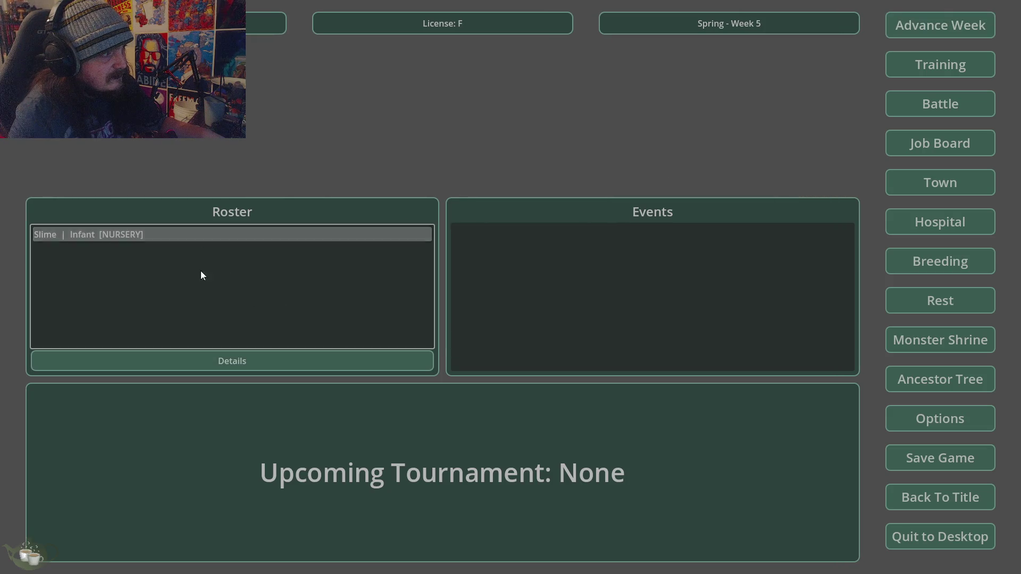
{"action": "left_click", "coordinate": [218, 367]}
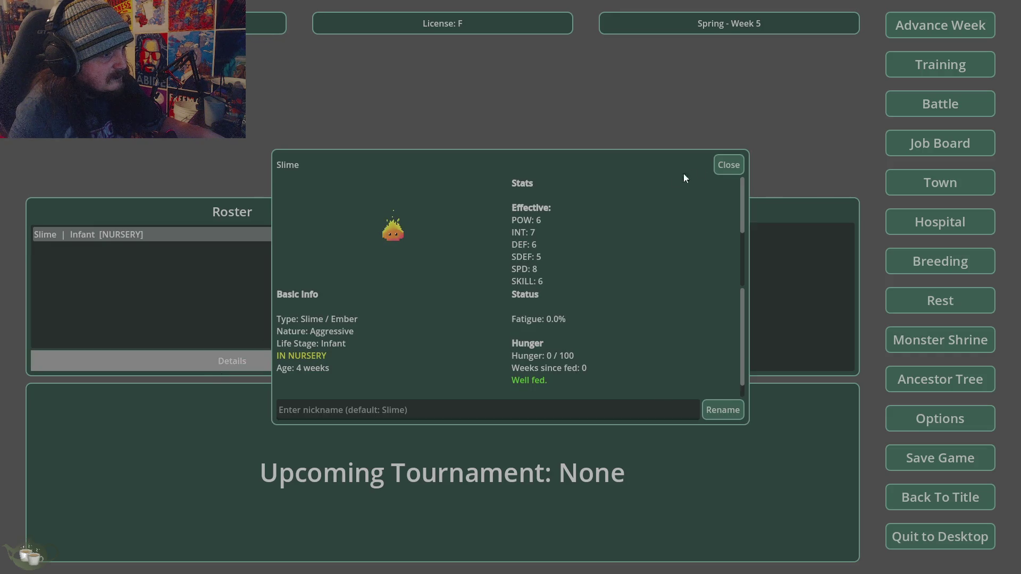
{"action": "left_click", "coordinate": [719, 164]}
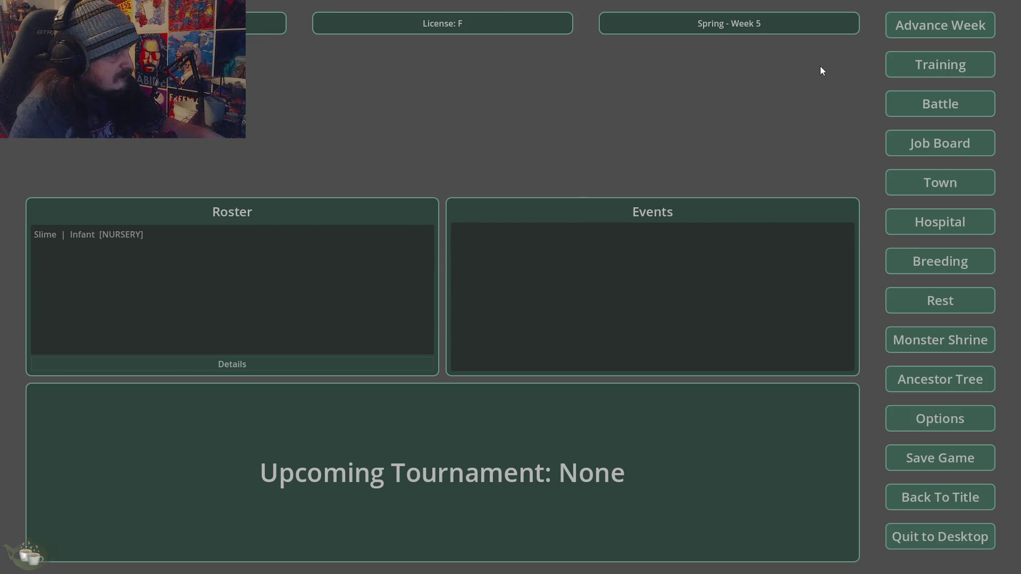
{"action": "left_click", "coordinate": [940, 25]}
{"action": "left_click", "coordinate": [483, 326]}
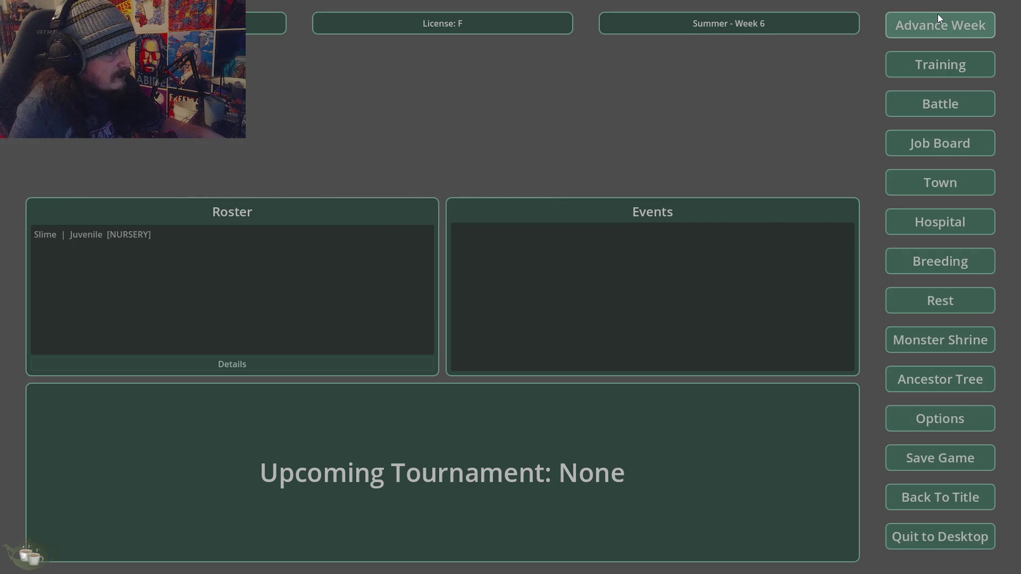
{"action": "left_click", "coordinate": [945, 225]}
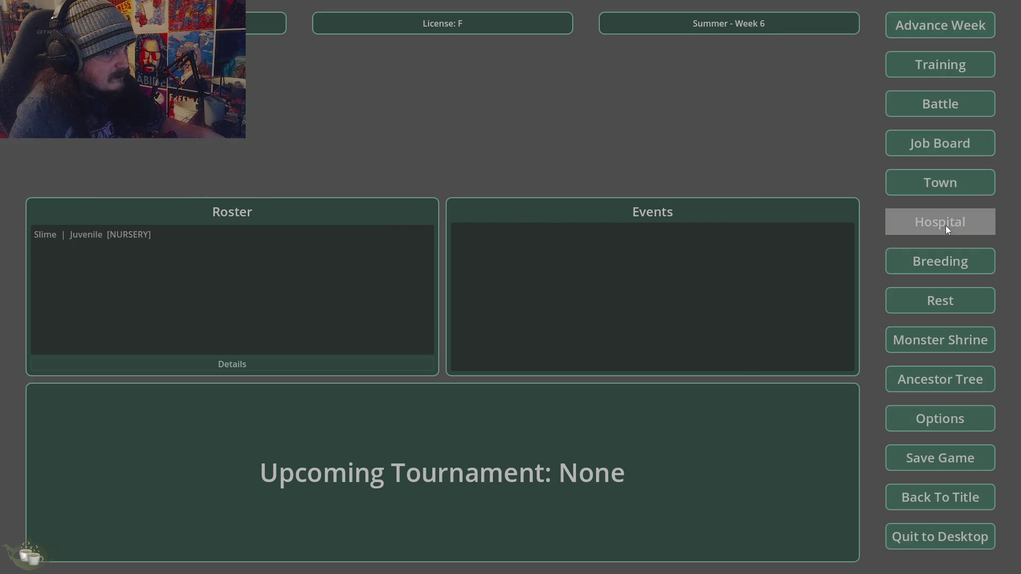
Release the Slime/Ember from the nursery with Receive Baby Monster.
{"action": "left_click", "coordinate": [356, 187]}
{"action": "left_click", "coordinate": [356, 413]}
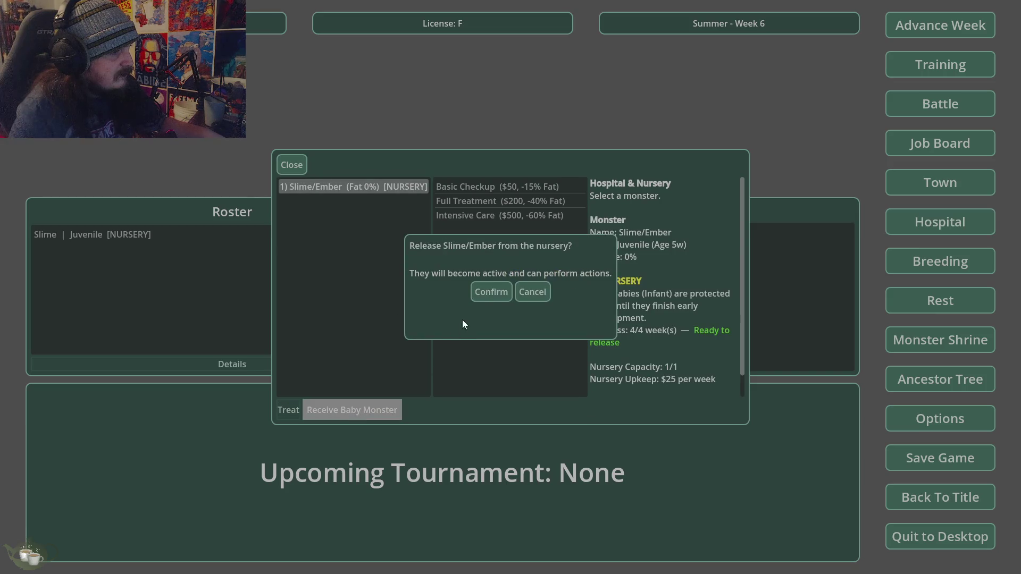
{"action": "key", "text": "Return"}
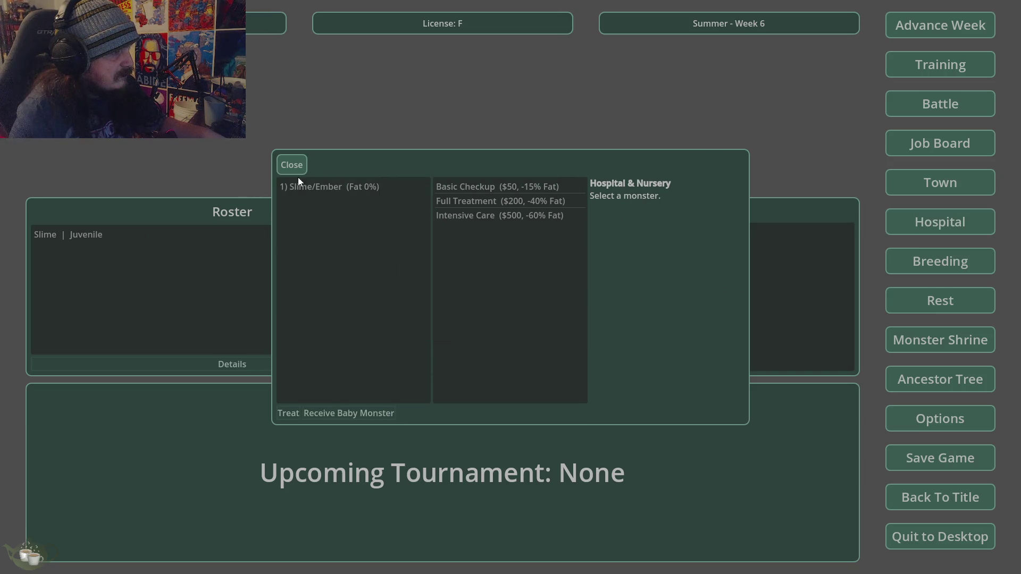
{"action": "left_click", "coordinate": [291, 165]}
Inspect the Juvenile Slime's stats, then try advancing the week and cancel the blocked warning.
{"action": "left_click", "coordinate": [136, 234]}
{"action": "left_click", "coordinate": [171, 364]}
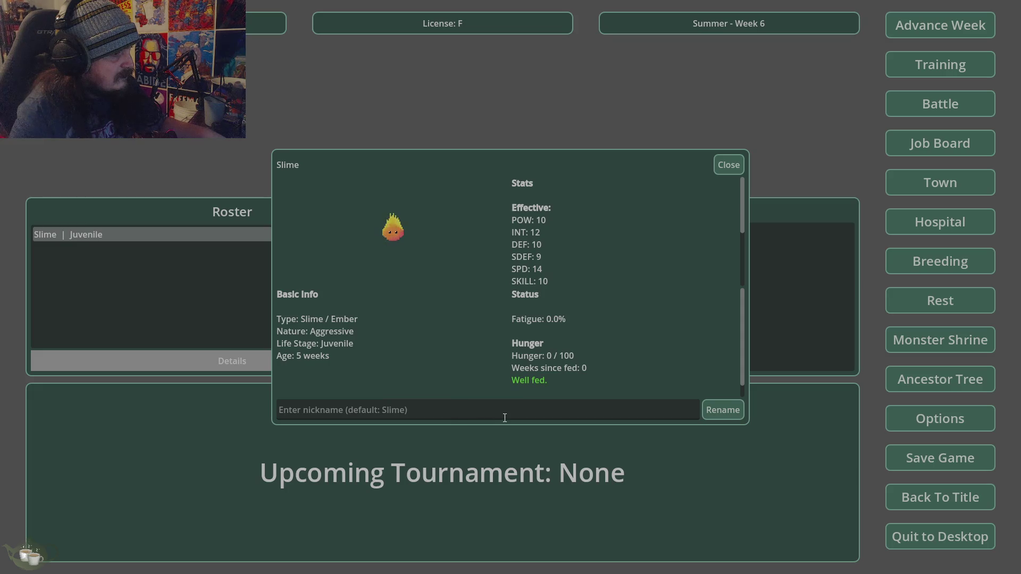
{"action": "left_click", "coordinate": [736, 164]}
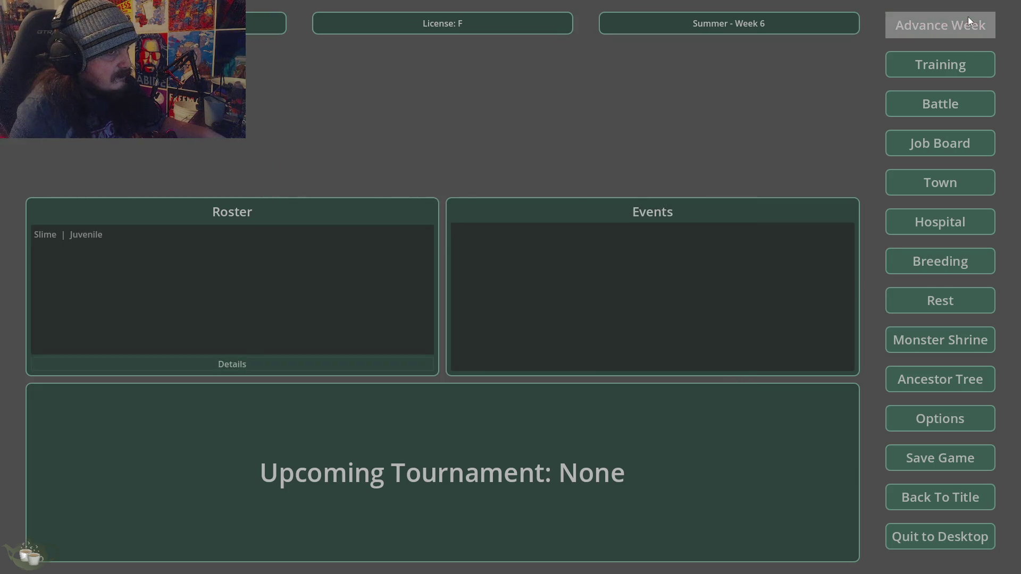
{"action": "left_click", "coordinate": [974, 25]}
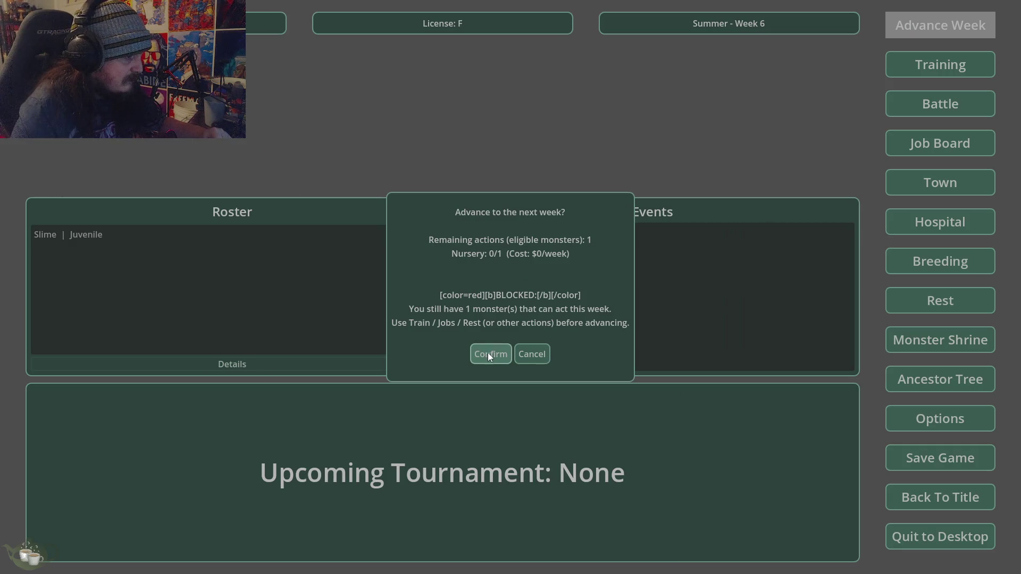
{"action": "left_click", "coordinate": [490, 354]}
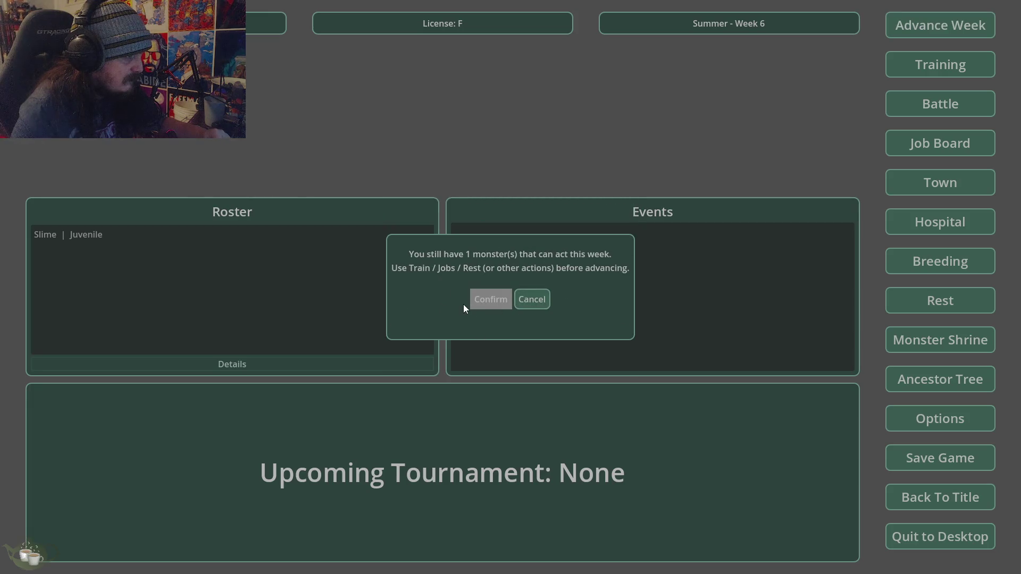
{"action": "left_click", "coordinate": [526, 298]}
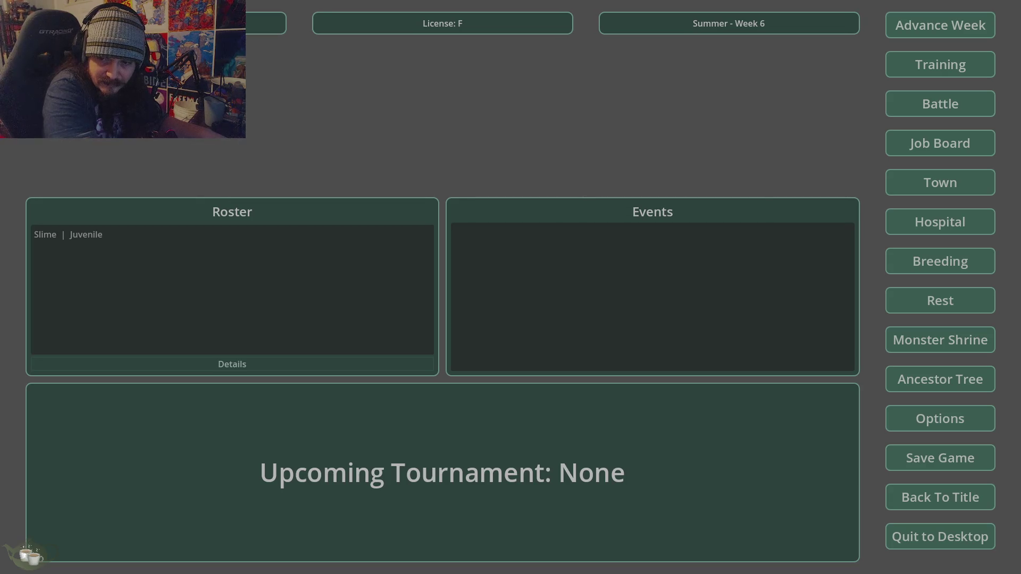
Give the Slime/Ember gentle training and dismiss the Training Complete result.
{"action": "left_click", "coordinate": [374, 237]}
{"action": "left_click", "coordinate": [956, 66]}
{"action": "left_click", "coordinate": [372, 192]}
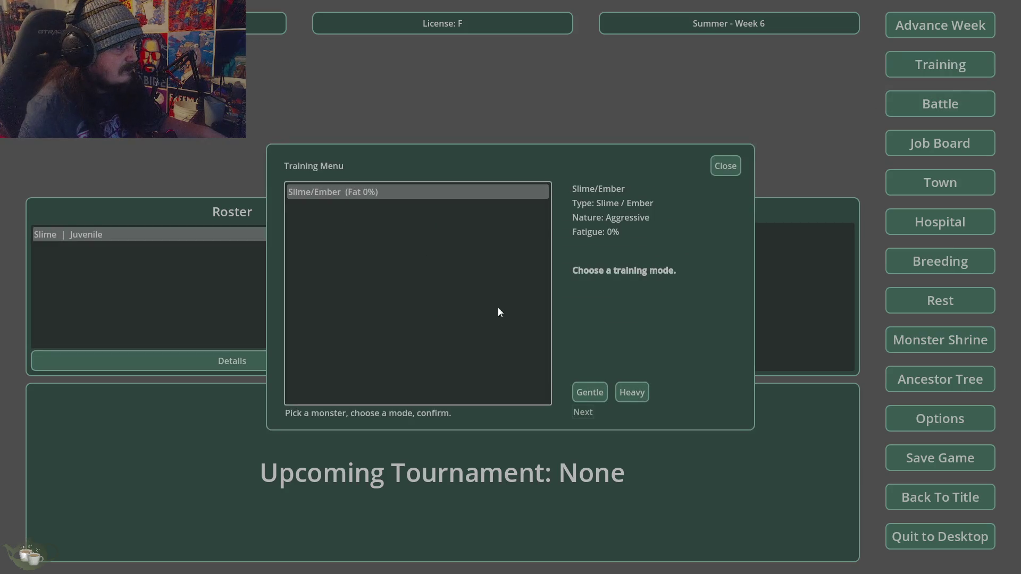
{"action": "left_click", "coordinate": [599, 396]}
{"action": "left_click", "coordinate": [585, 408]}
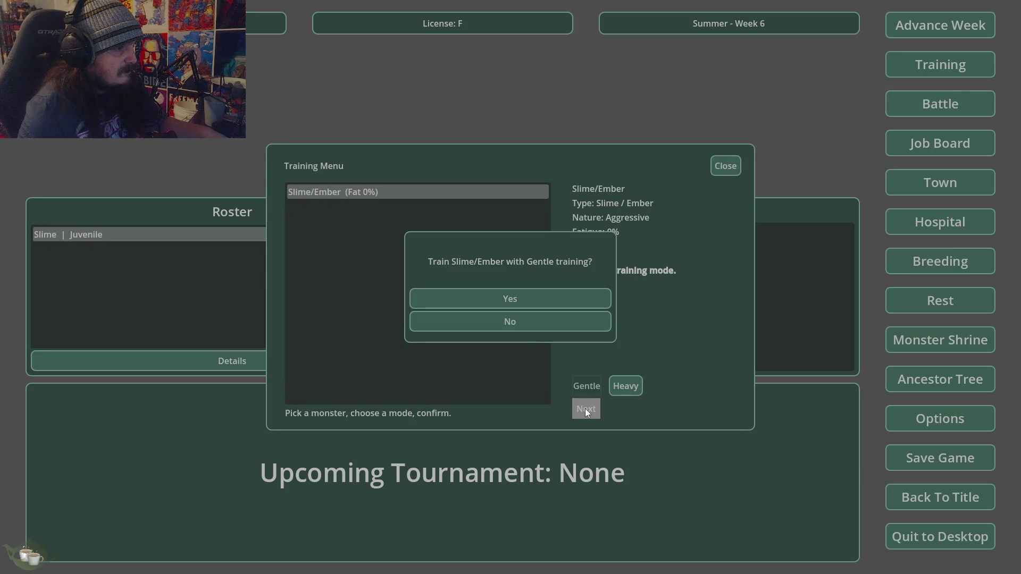
{"action": "left_click", "coordinate": [518, 299]}
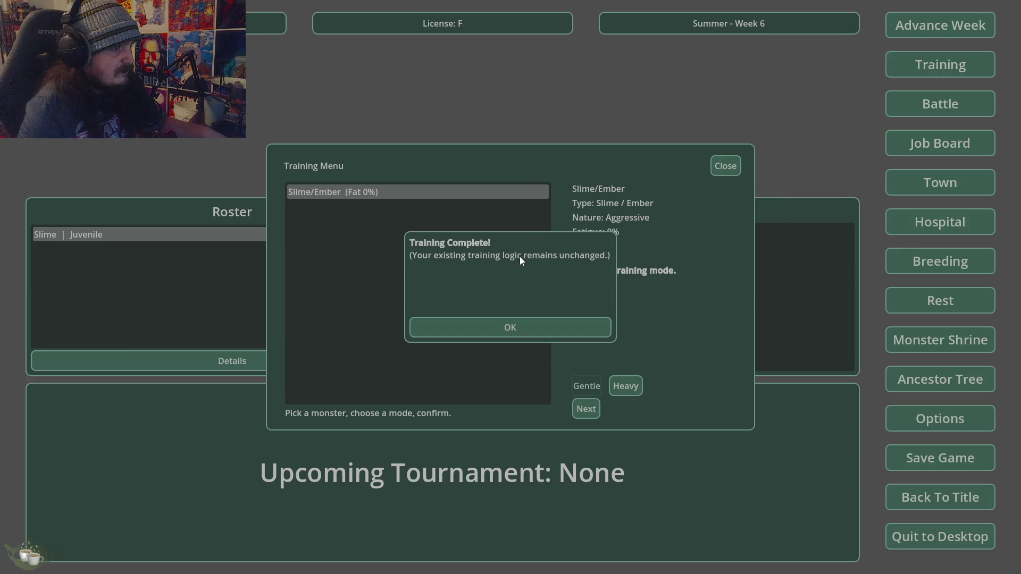
{"action": "left_click", "coordinate": [508, 328]}
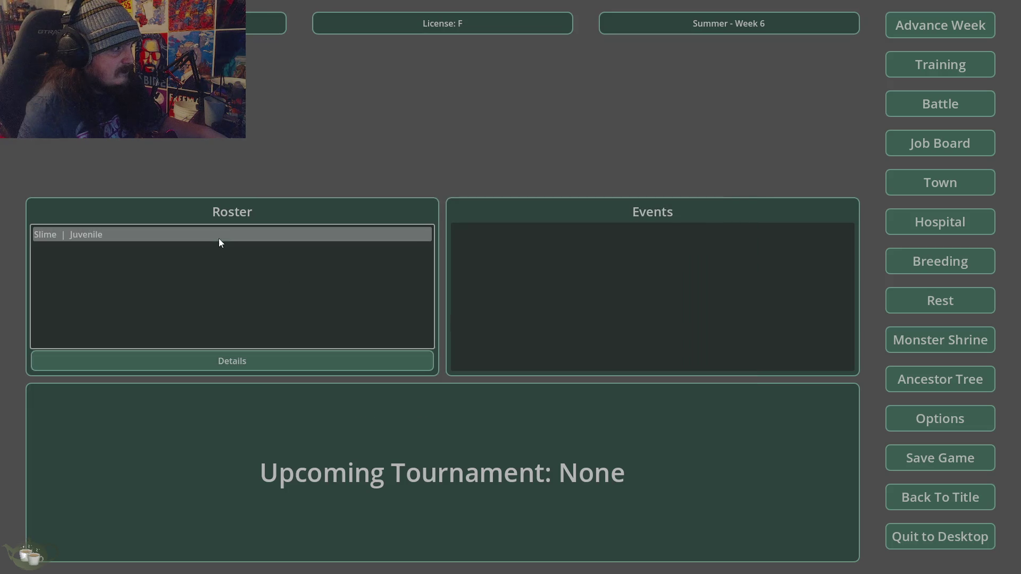
Review the Slime's stats, then return to the title screen and quit the game.
{"action": "left_click", "coordinate": [274, 362]}
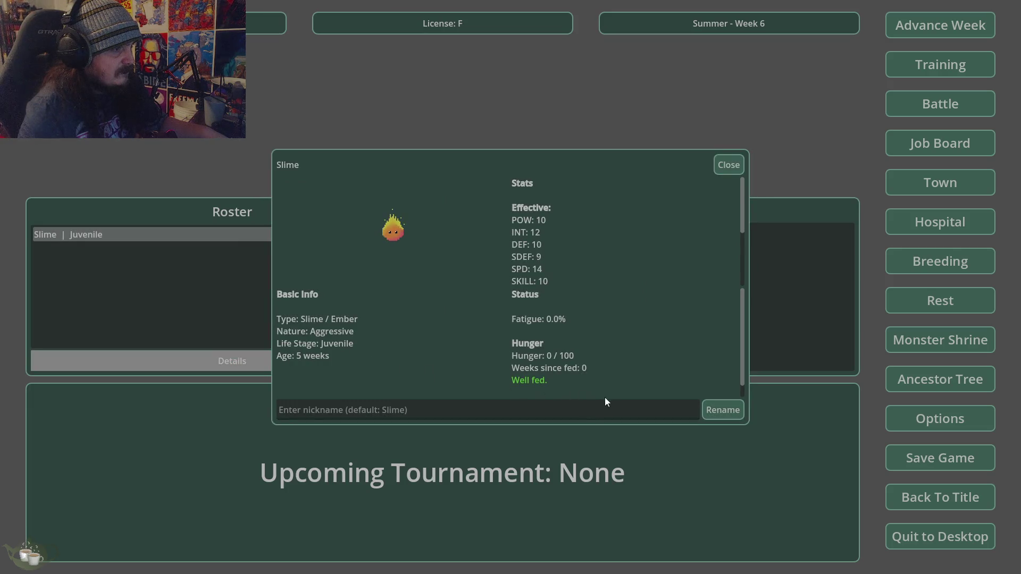
{"action": "left_click", "coordinate": [729, 165]}
{"action": "left_click", "coordinate": [937, 496]}
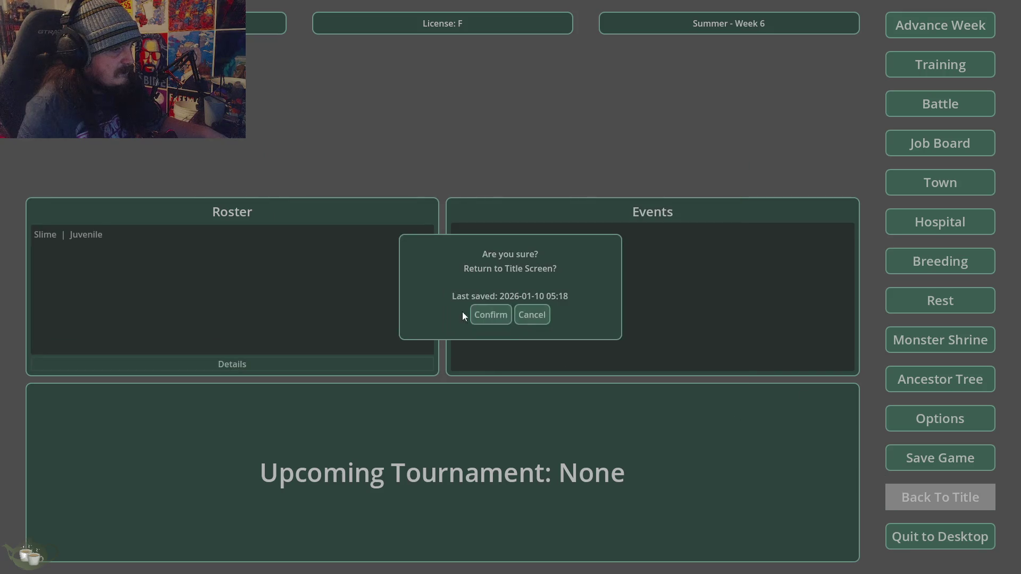
{"action": "left_click", "coordinate": [490, 315]}
{"action": "left_click", "coordinate": [494, 335]}
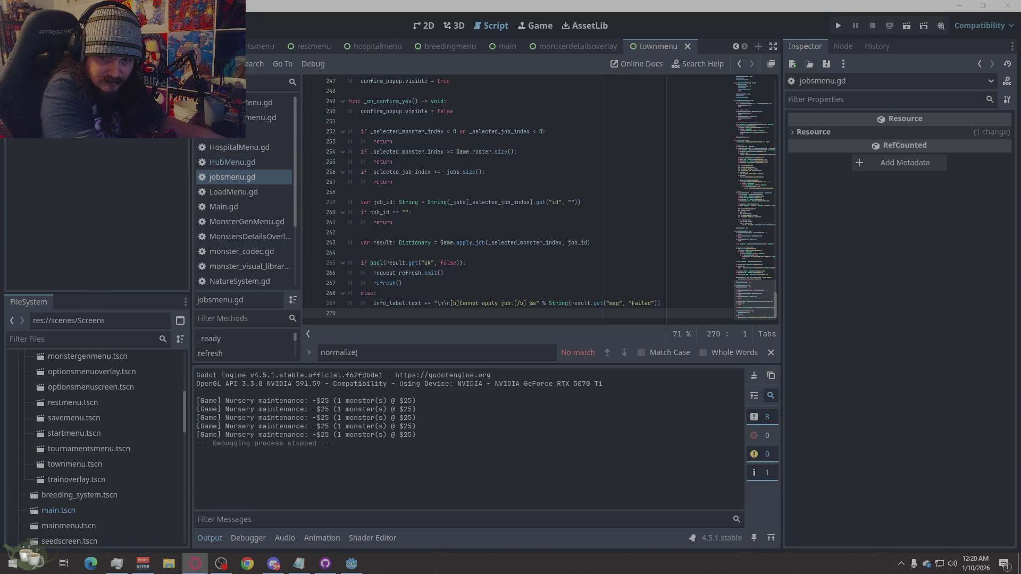
Relaunch the project with Run Project (F5) to start another playtest.
{"action": "left_click", "coordinate": [840, 26]}
{"action": "key", "text": "F5"}
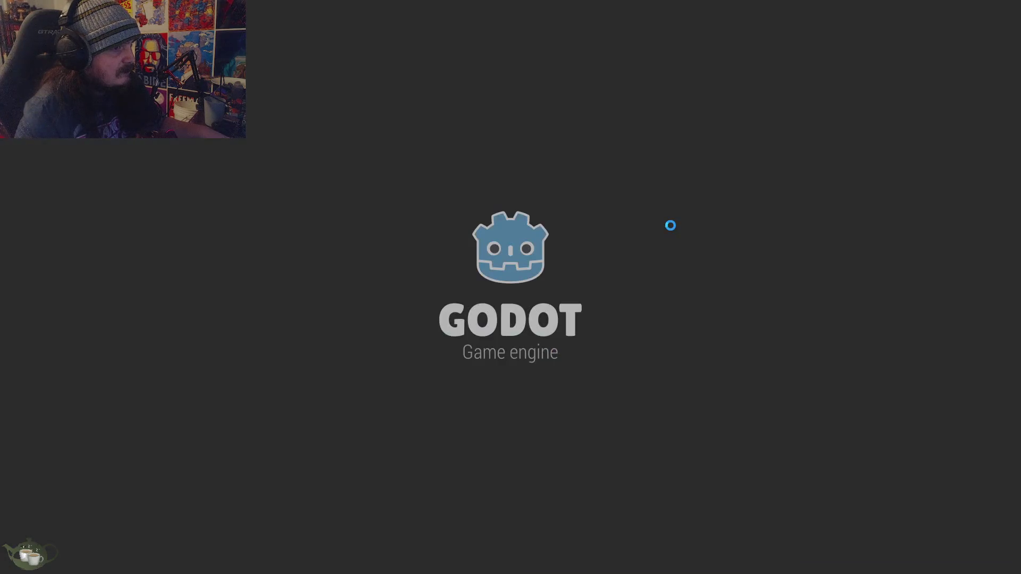
Return from a new game to the title screen and load Save Slot 01.
{"action": "left_click", "coordinate": [537, 262]}
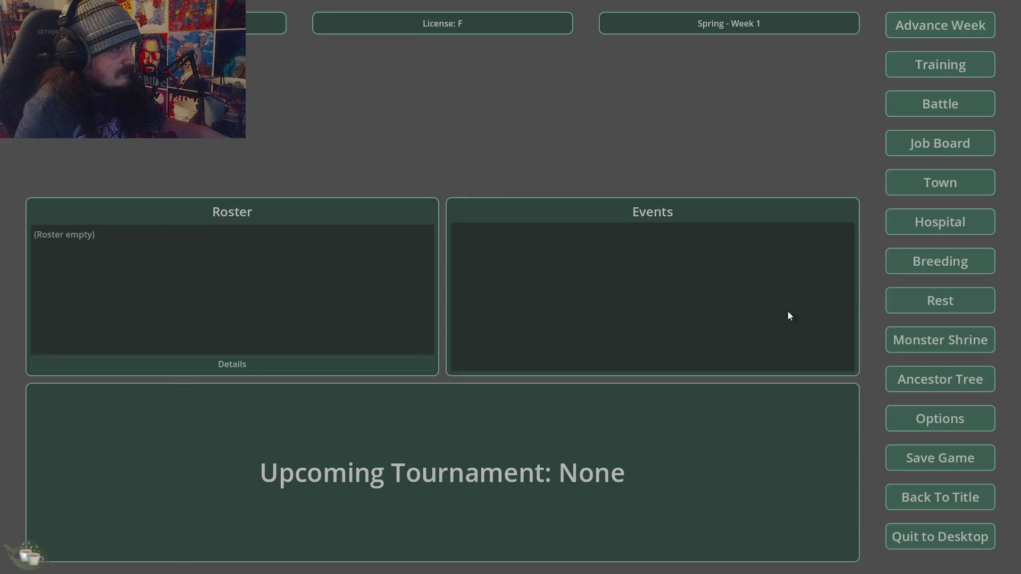
{"action": "left_click", "coordinate": [925, 497]}
{"action": "left_click", "coordinate": [507, 319]}
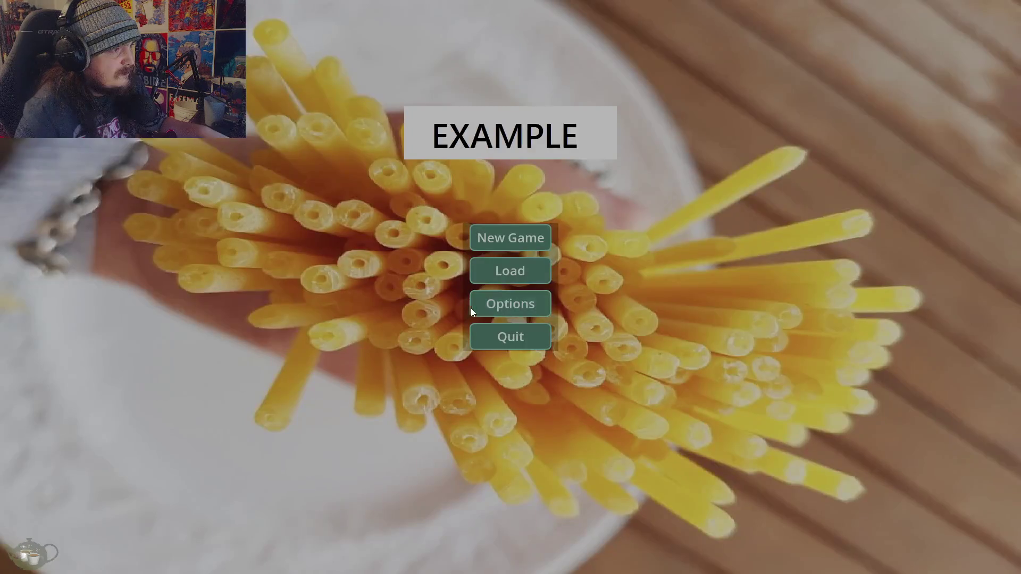
{"action": "left_click", "coordinate": [506, 269]}
{"action": "left_click", "coordinate": [397, 230]}
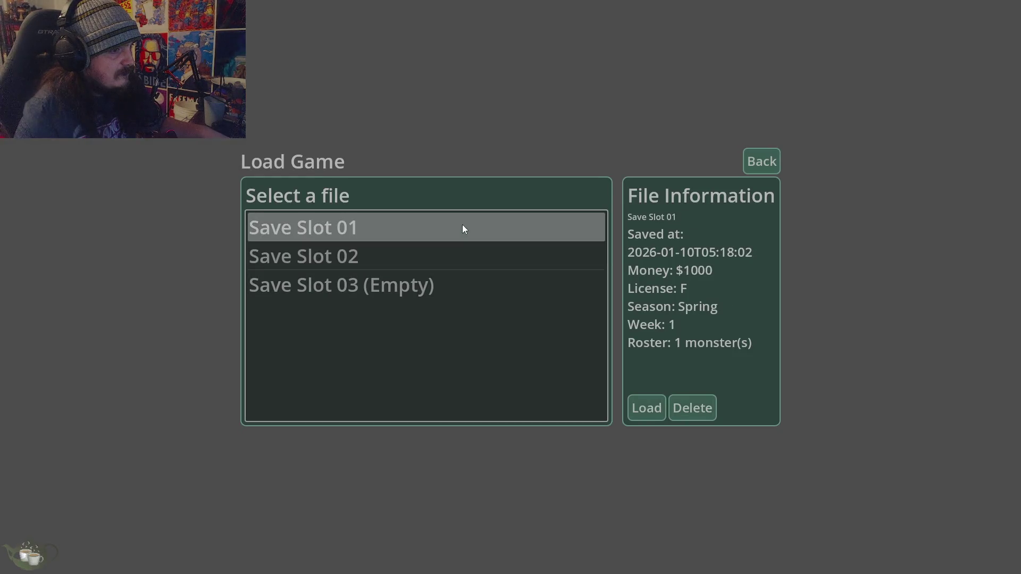
{"action": "left_click", "coordinate": [632, 409]}
Select the Slime, check the hospital, and advance five weeks to Summer Week 6.
{"action": "left_click", "coordinate": [332, 235]}
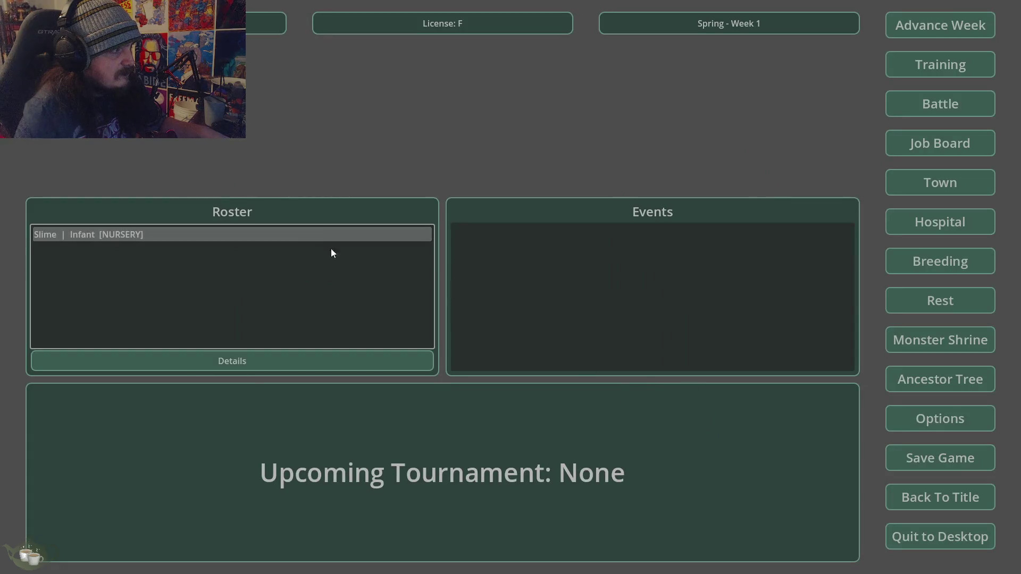
{"action": "left_click", "coordinate": [940, 221]}
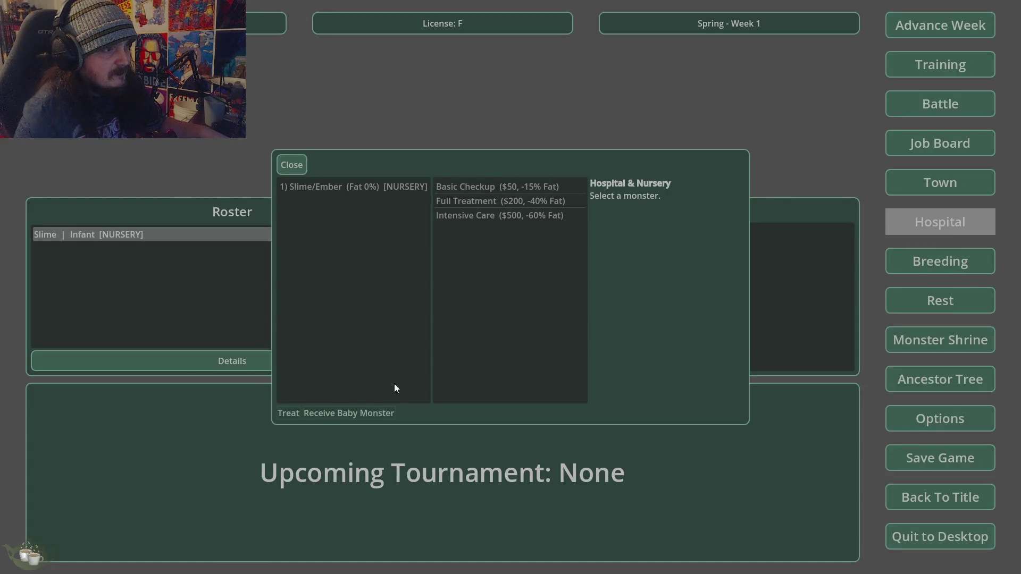
{"action": "left_click", "coordinate": [291, 165]}
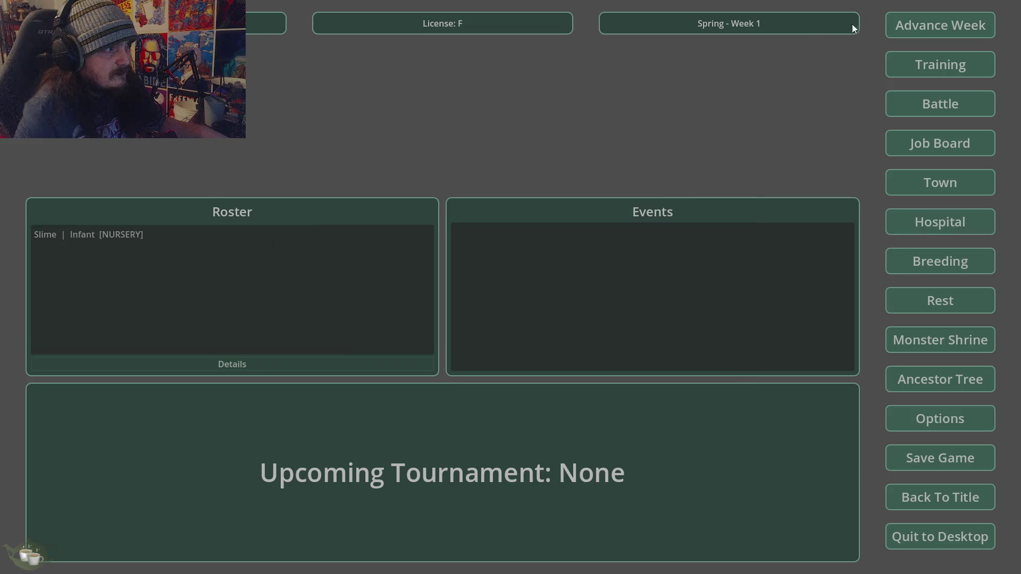
{"action": "left_click", "coordinate": [931, 24]}
{"action": "left_click", "coordinate": [485, 326]}
{"action": "left_click", "coordinate": [920, 27]}
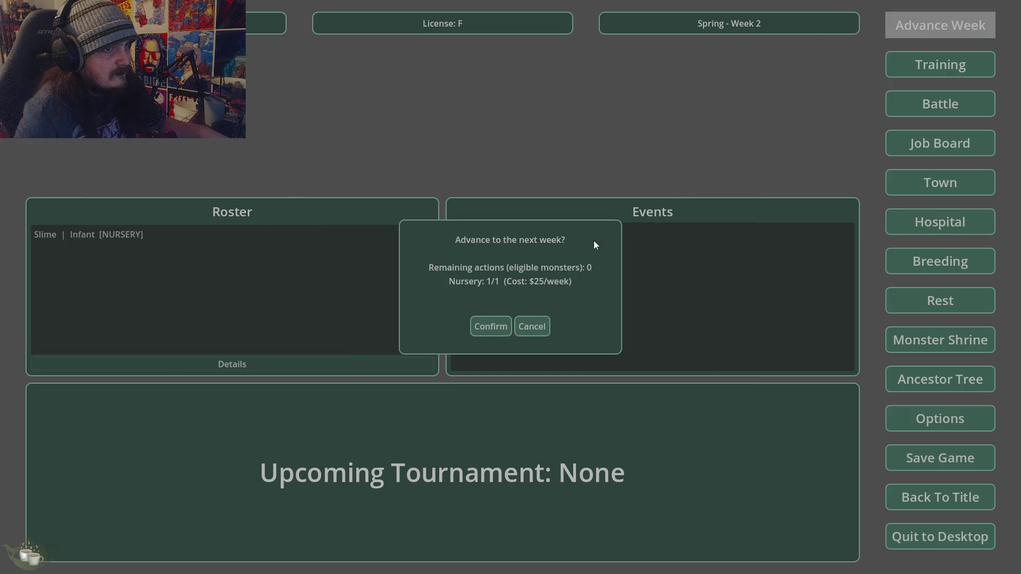
{"action": "left_click", "coordinate": [490, 326]}
{"action": "left_click", "coordinate": [941, 25]}
{"action": "left_click", "coordinate": [490, 326]}
{"action": "left_click", "coordinate": [939, 25]}
{"action": "left_click", "coordinate": [490, 326]}
{"action": "left_click", "coordinate": [949, 24]}
{"action": "left_click", "coordinate": [480, 327]}
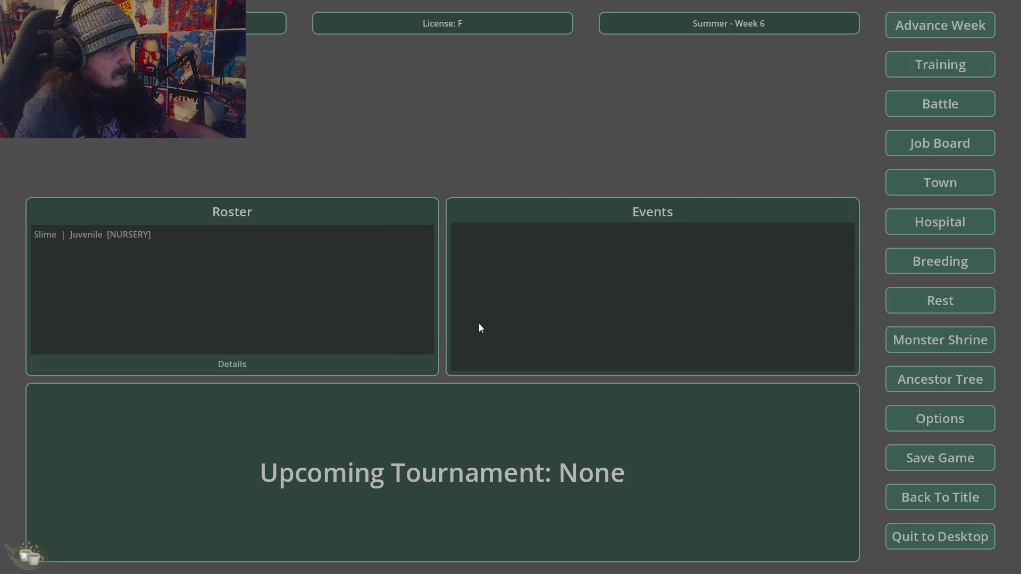
Release Slime/Ember from the hospital nursery as a baby monster.
{"action": "left_click", "coordinate": [955, 228]}
{"action": "left_click", "coordinate": [385, 186]}
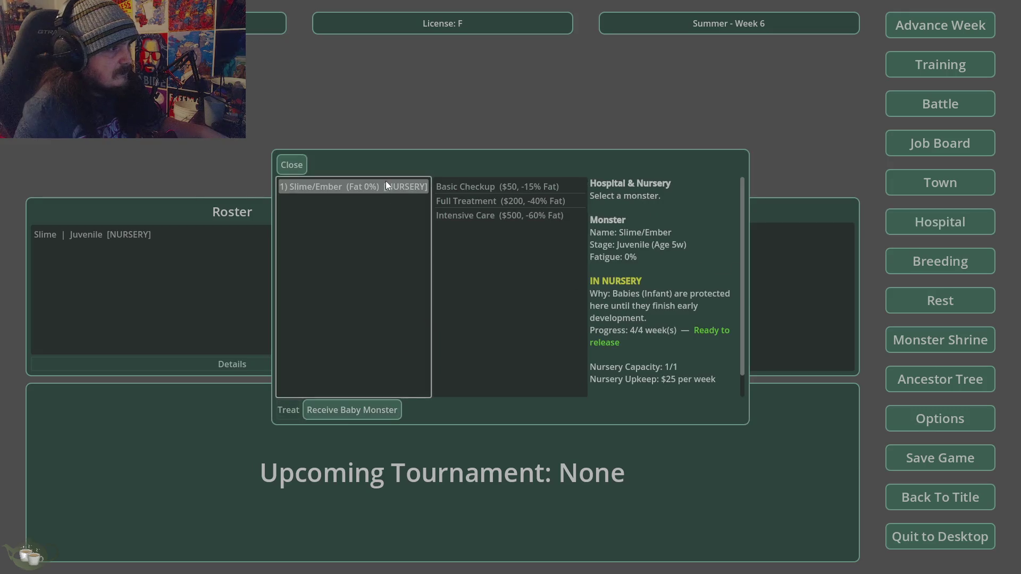
{"action": "left_click", "coordinate": [358, 411]}
{"action": "left_click", "coordinate": [486, 291]}
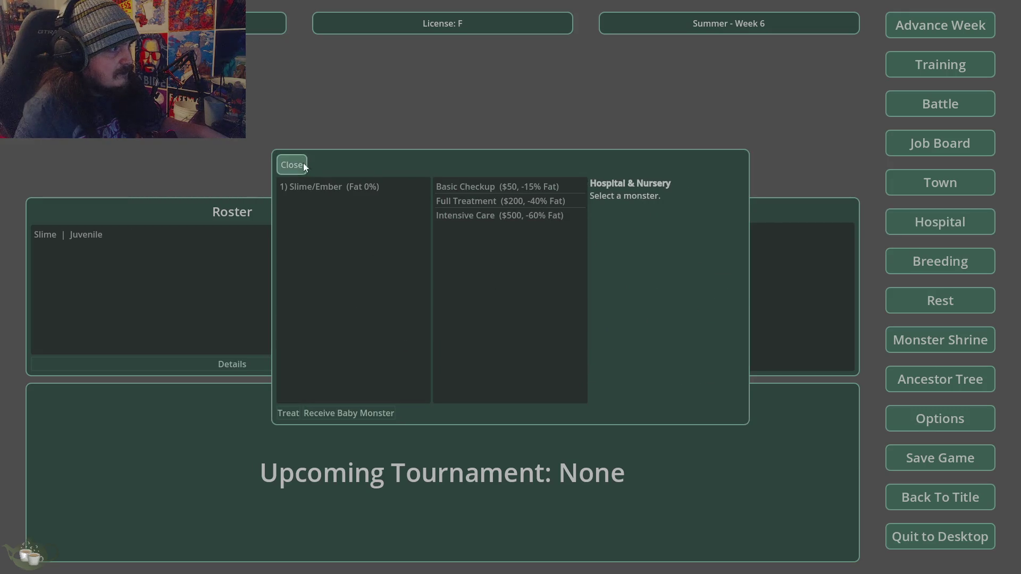
{"action": "left_click", "coordinate": [291, 164]}
Back out of advancing the week and set Slime/Ember to rest this week.
{"action": "left_click", "coordinate": [932, 21]}
{"action": "left_click", "coordinate": [477, 354]}
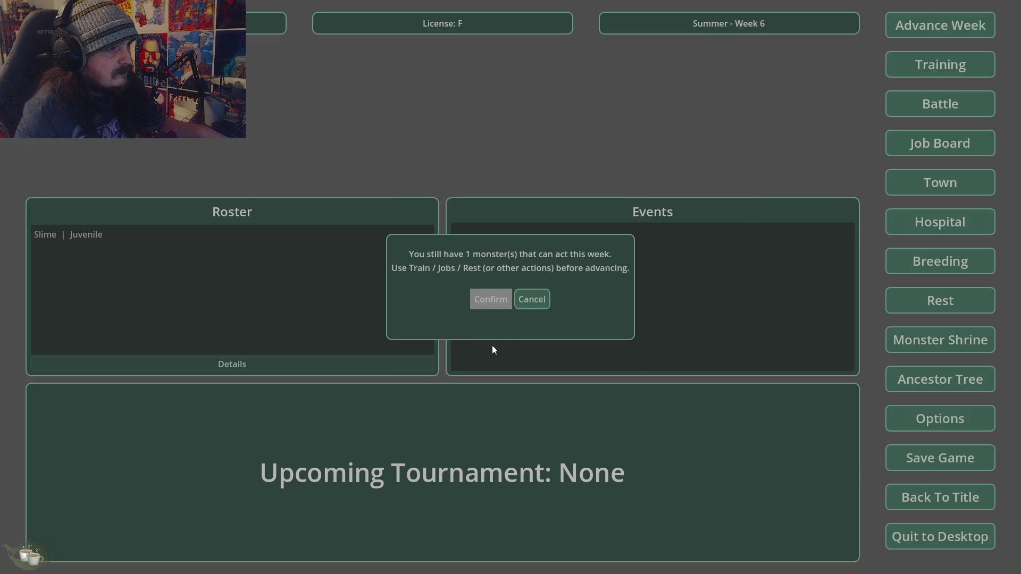
{"action": "left_click", "coordinate": [525, 299]}
{"action": "left_click", "coordinate": [223, 235]}
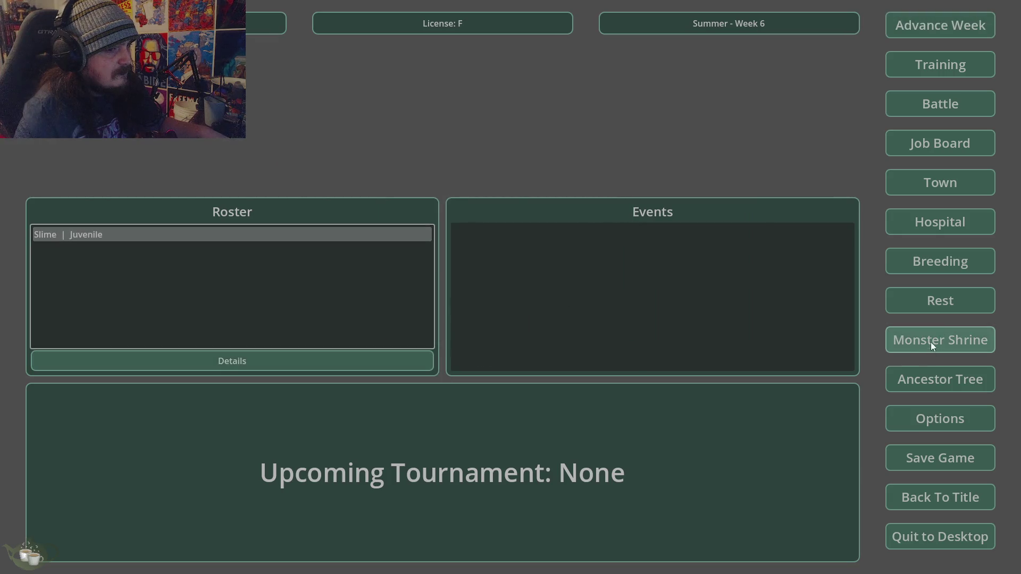
{"action": "left_click", "coordinate": [936, 300]}
{"action": "left_click", "coordinate": [339, 197]}
{"action": "left_click", "coordinate": [534, 197]}
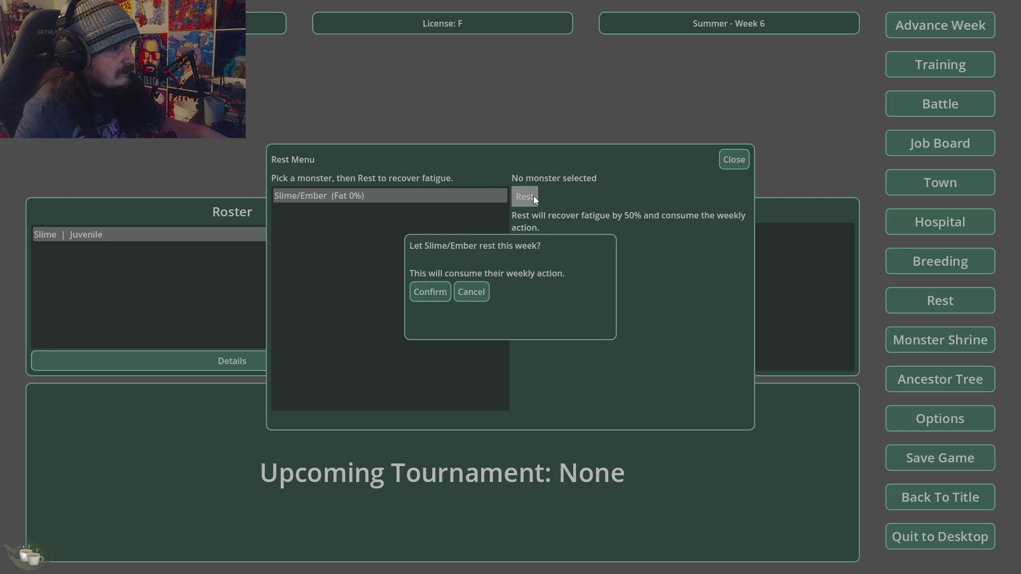
{"action": "left_click", "coordinate": [425, 293]}
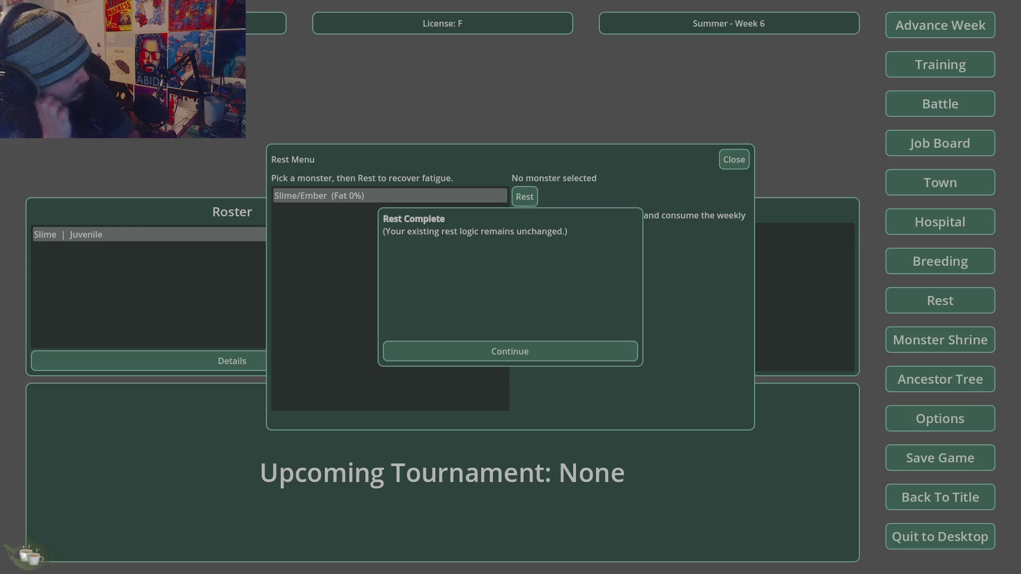
Continue past the Slime/Ember Rest Complete result to return to the hub.
{"action": "left_click", "coordinate": [569, 350]}
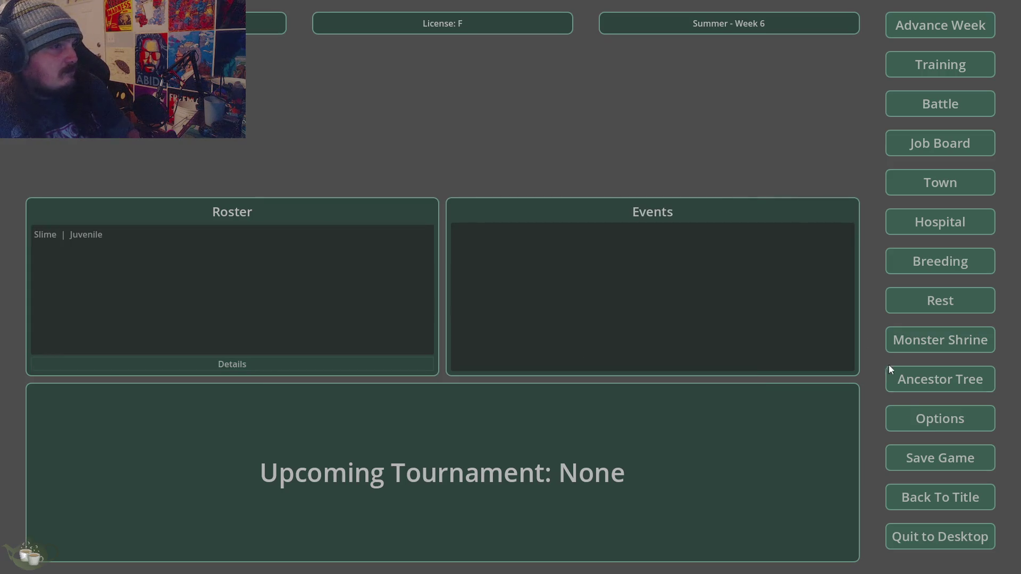
Quit to Desktop and confirm leaving the game.
{"action": "left_click", "coordinate": [928, 537]}
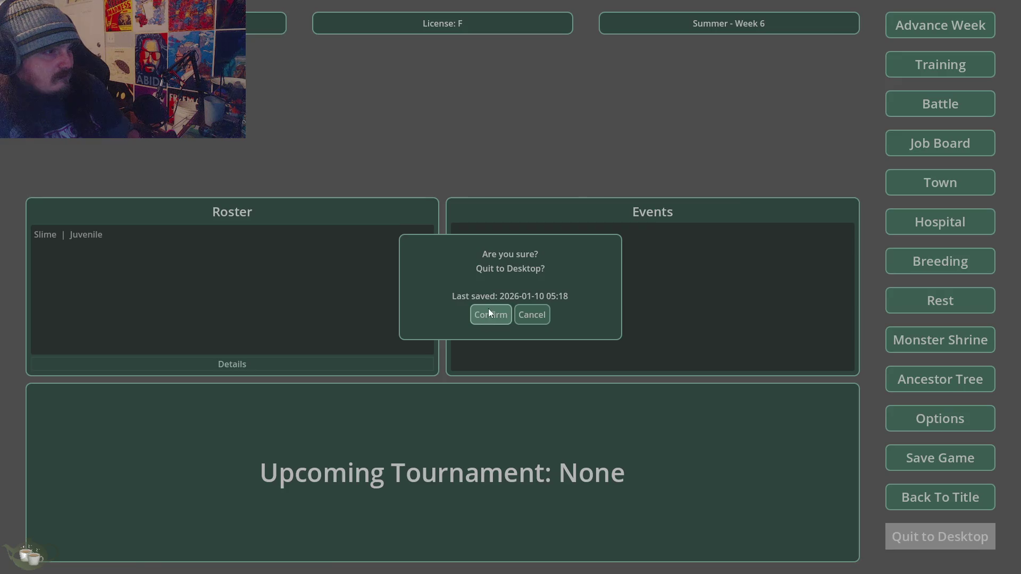
{"action": "left_click", "coordinate": [490, 313]}
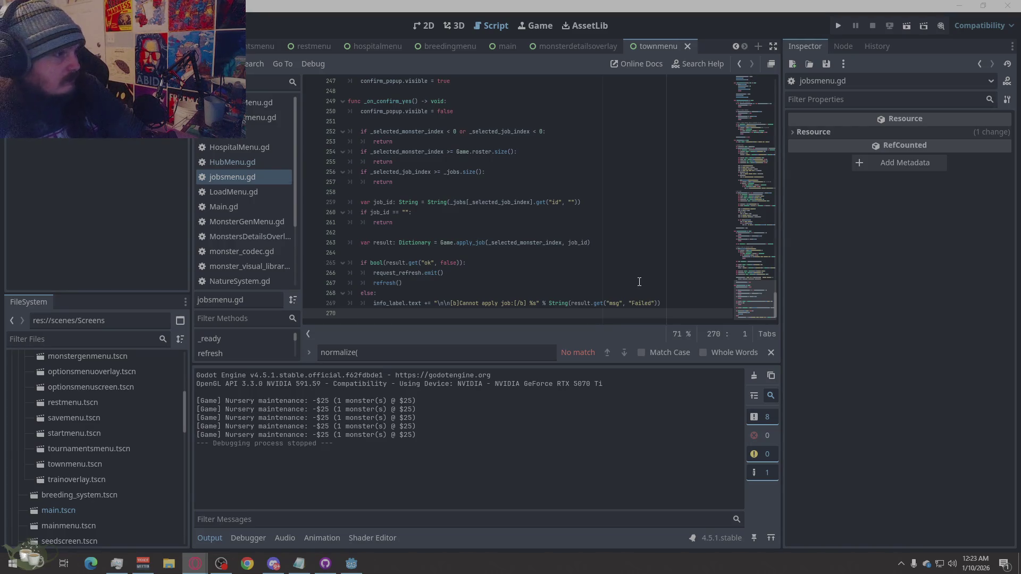
Overwrite all of HubMenu.gd with the pasted fatigue-indicator code and run the project.
{"action": "left_click", "coordinate": [254, 160]}
{"action": "right_click", "coordinate": [574, 318]}
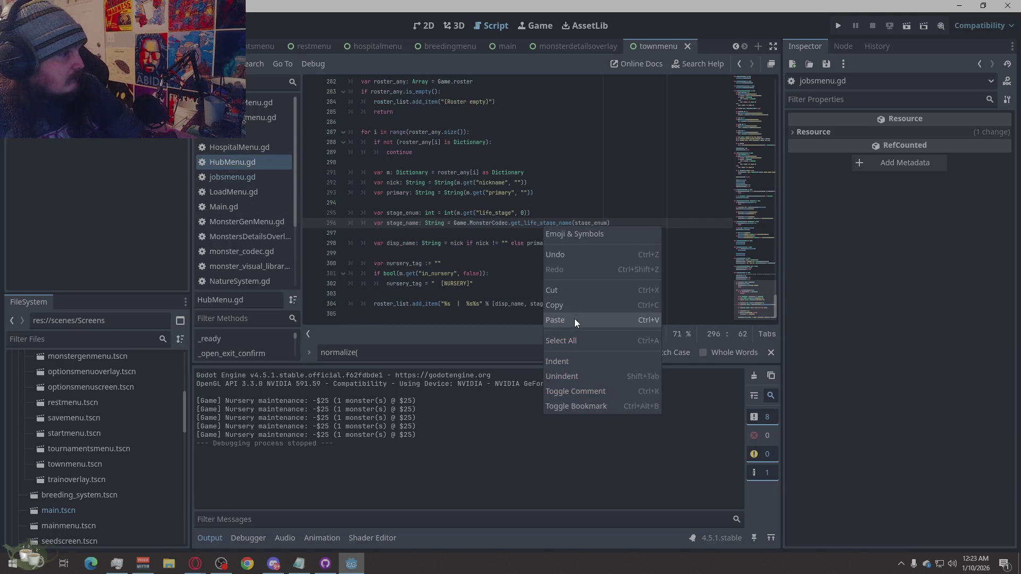
{"action": "left_click", "coordinate": [576, 341]}
{"action": "key", "text": "ctrl+v"}
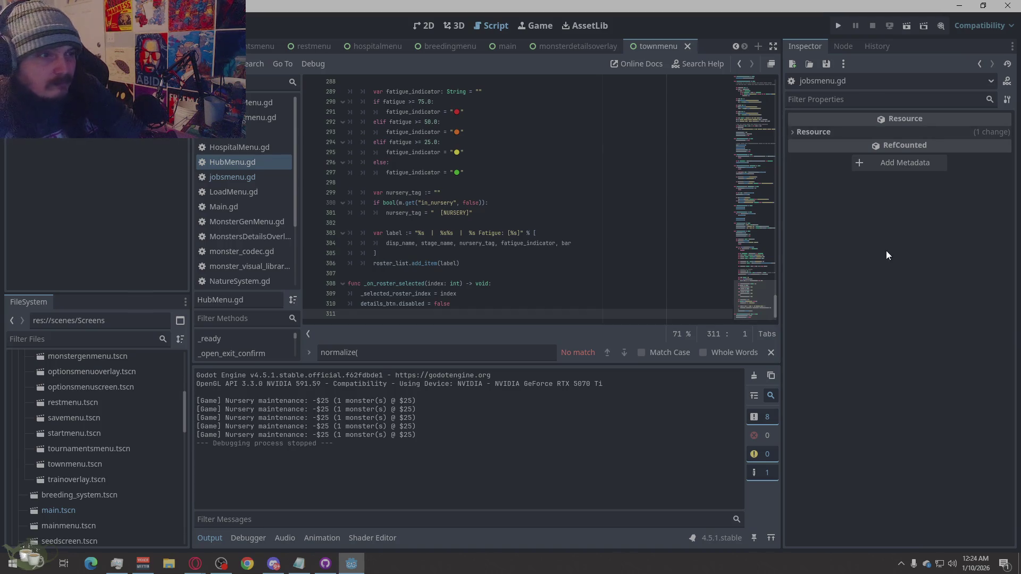
{"action": "left_click", "coordinate": [839, 26]}
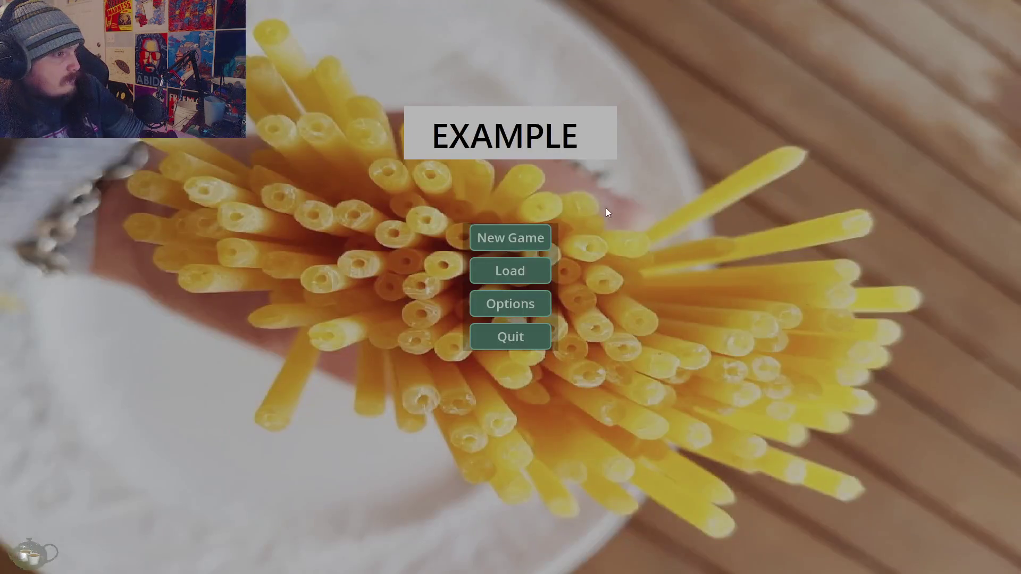
Return from a new game to the title screen and load Save Slot 01.
{"action": "left_click", "coordinate": [544, 232]}
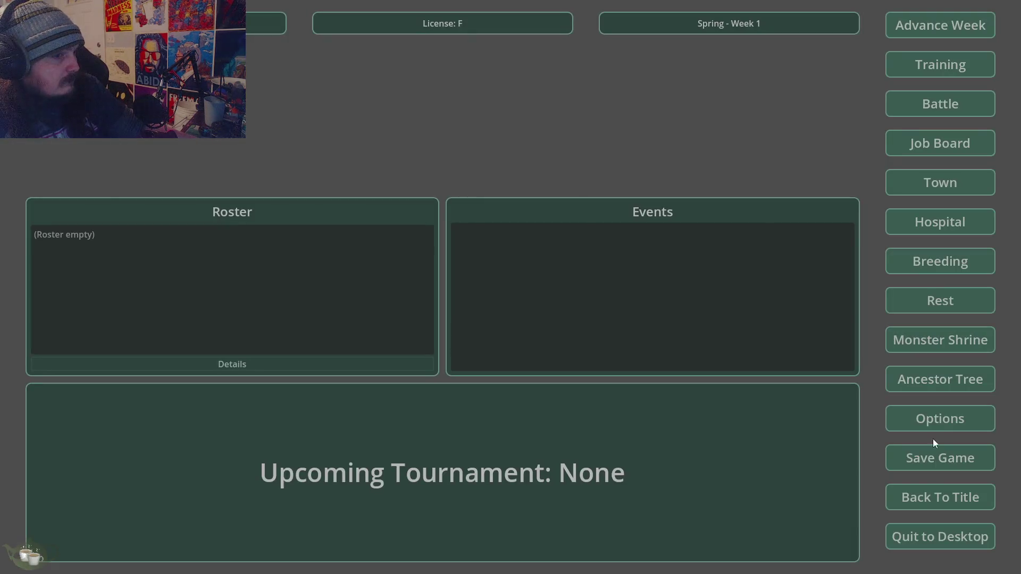
{"action": "left_click", "coordinate": [925, 495]}
{"action": "left_click", "coordinate": [499, 315]}
{"action": "left_click", "coordinate": [510, 271]}
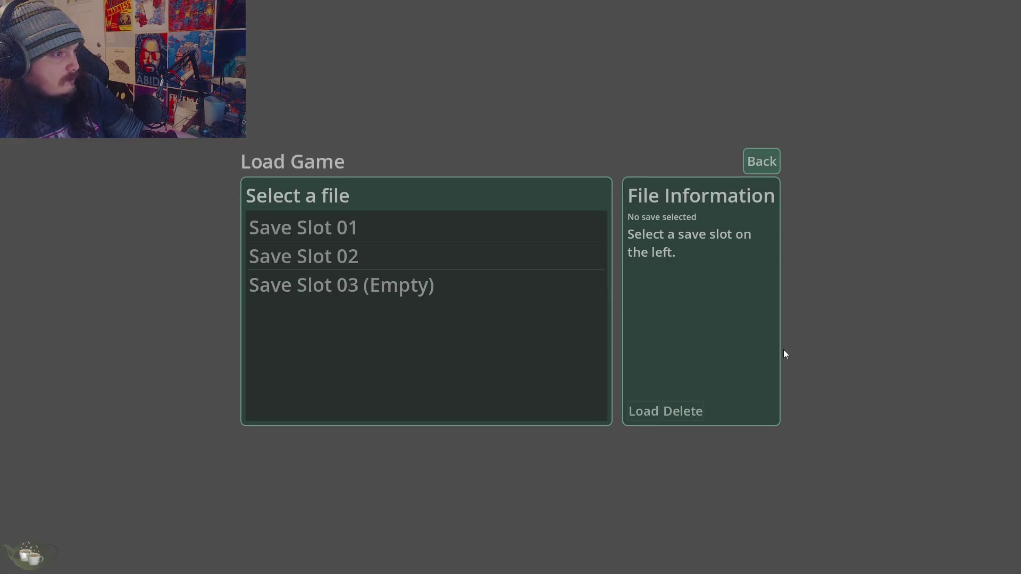
{"action": "left_click", "coordinate": [466, 235]}
{"action": "left_click", "coordinate": [661, 407]}
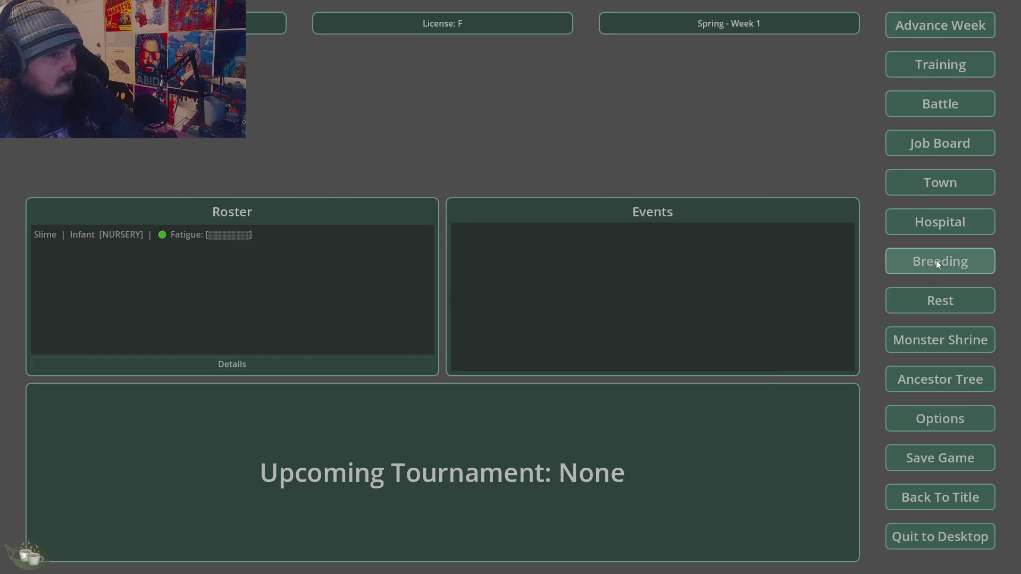
Check the hospital and job board while advancing from Spring Week 1 to Week 3.
{"action": "left_click", "coordinate": [937, 225]}
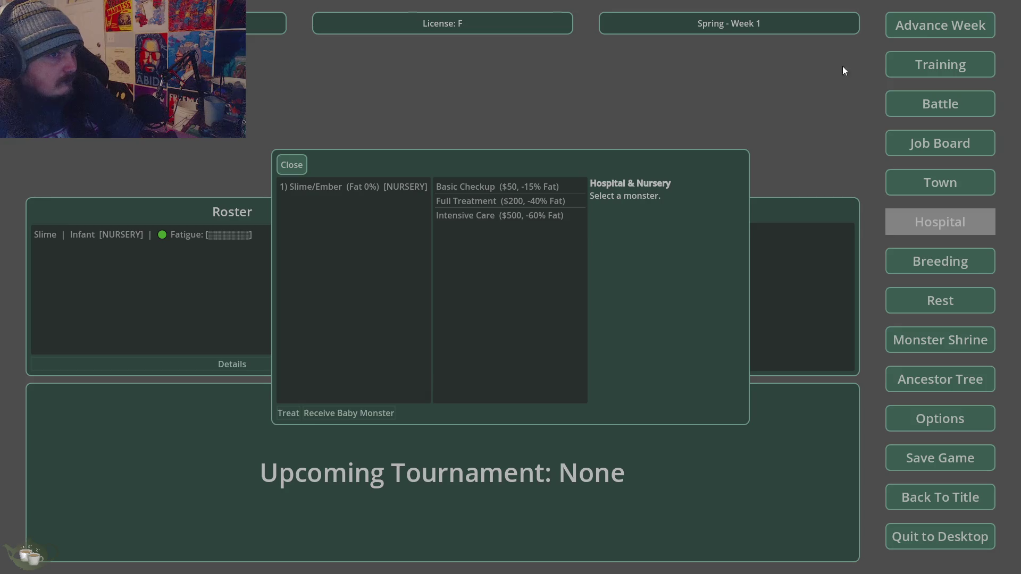
{"action": "left_click", "coordinate": [292, 165]}
{"action": "left_click", "coordinate": [941, 25]}
{"action": "left_click", "coordinate": [487, 331]}
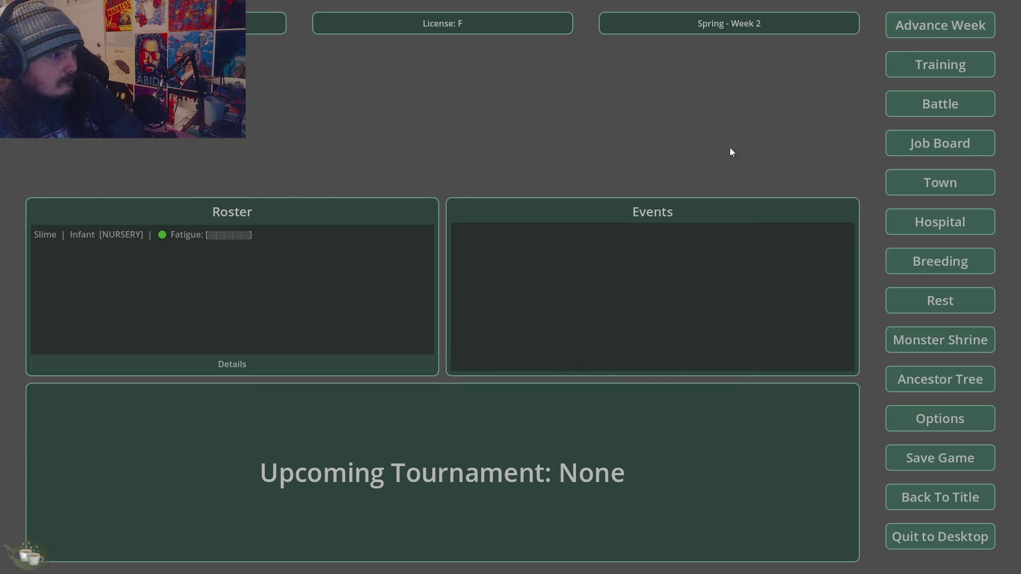
{"action": "left_click", "coordinate": [909, 27]}
{"action": "left_click", "coordinate": [956, 148]}
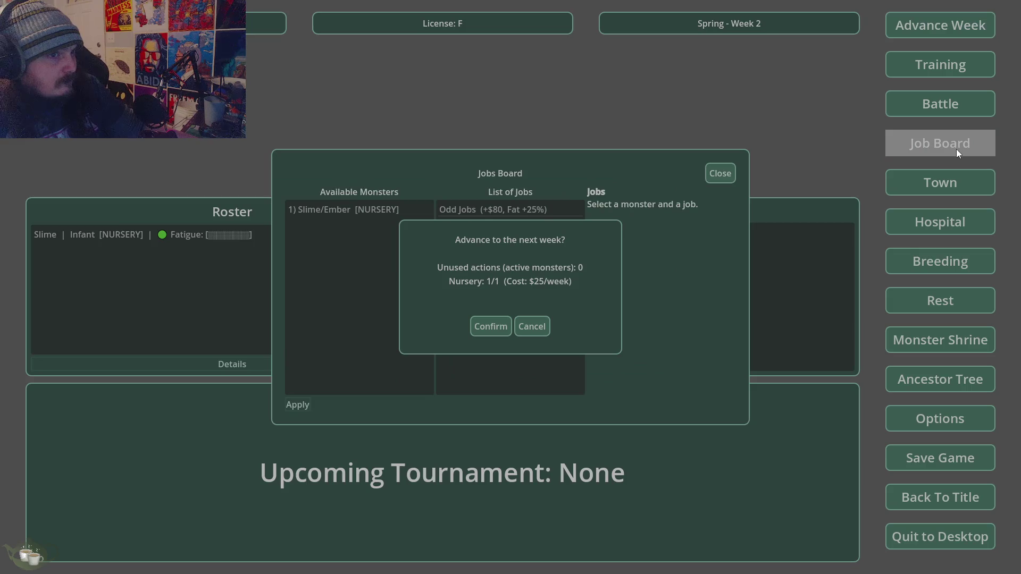
{"action": "left_click", "coordinate": [718, 173]}
{"action": "left_click", "coordinate": [479, 333]}
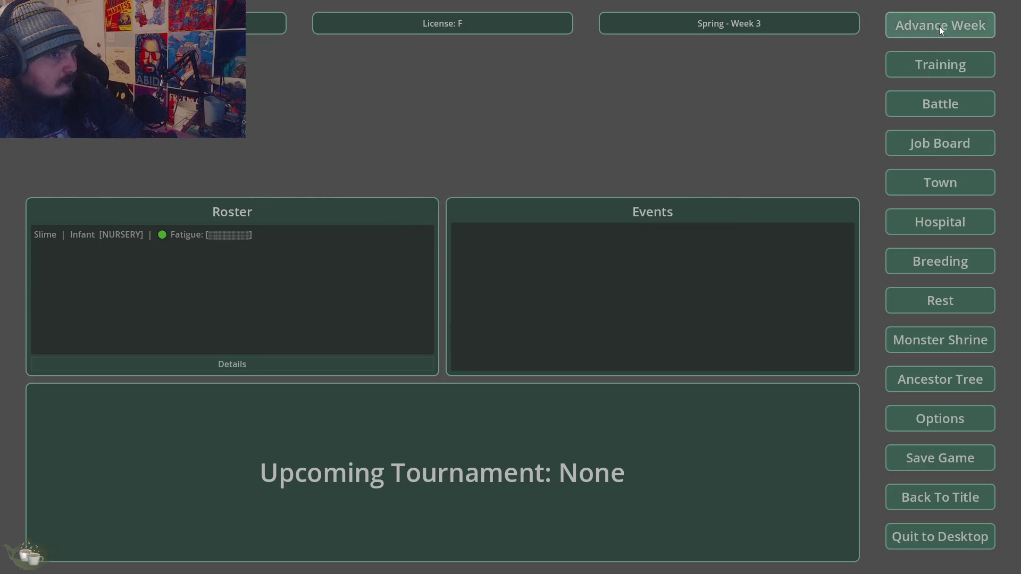
Advance the weeks from Week 3 on to Summer Week 6.
{"action": "left_click", "coordinate": [942, 27]}
{"action": "left_click", "coordinate": [479, 323]}
{"action": "left_click", "coordinate": [977, 16]}
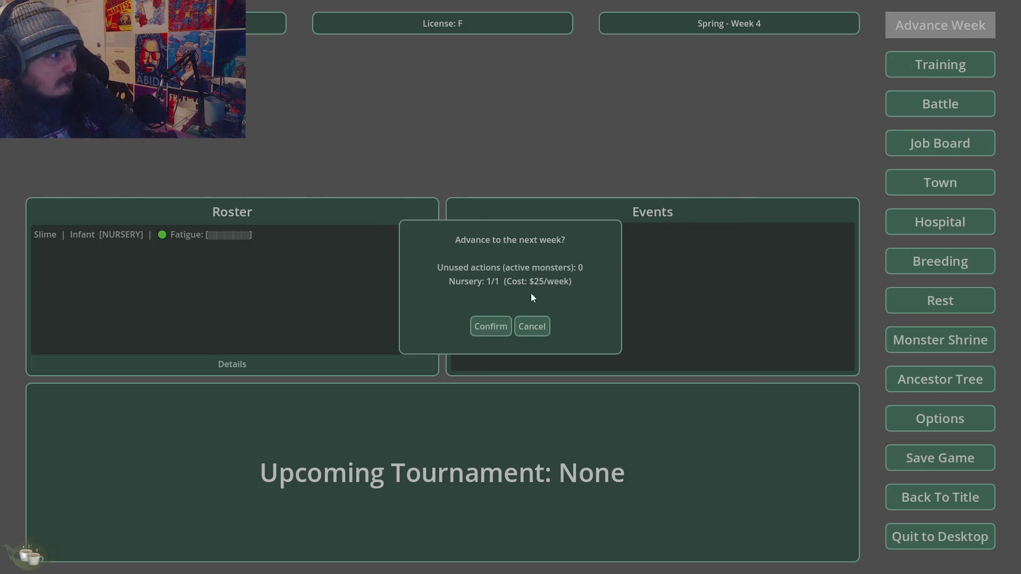
{"action": "left_click", "coordinate": [490, 323]}
{"action": "left_click", "coordinate": [941, 26]}
{"action": "left_click", "coordinate": [477, 327]}
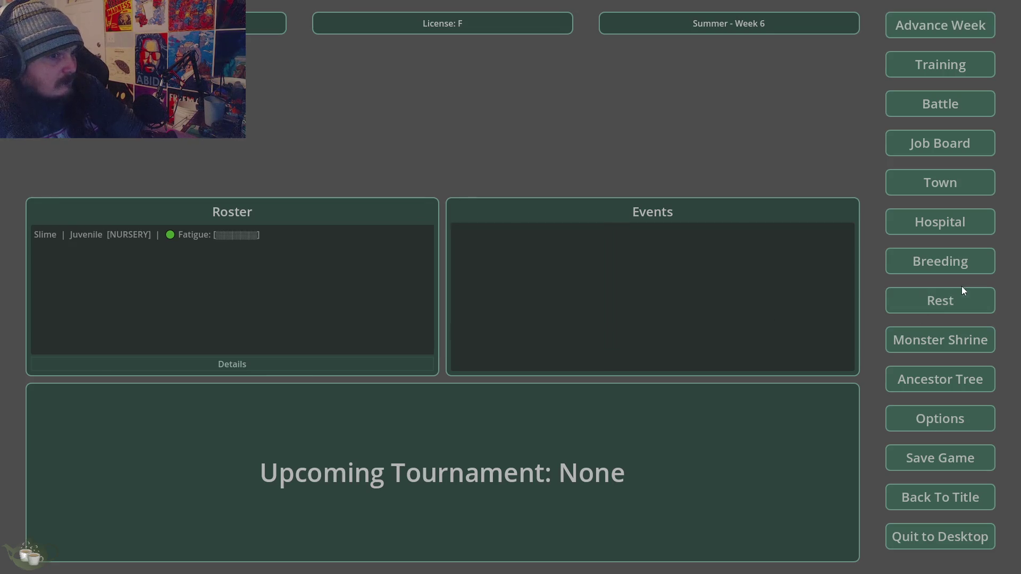
Release the Slime from the hospital nursery.
{"action": "left_click", "coordinate": [952, 222]}
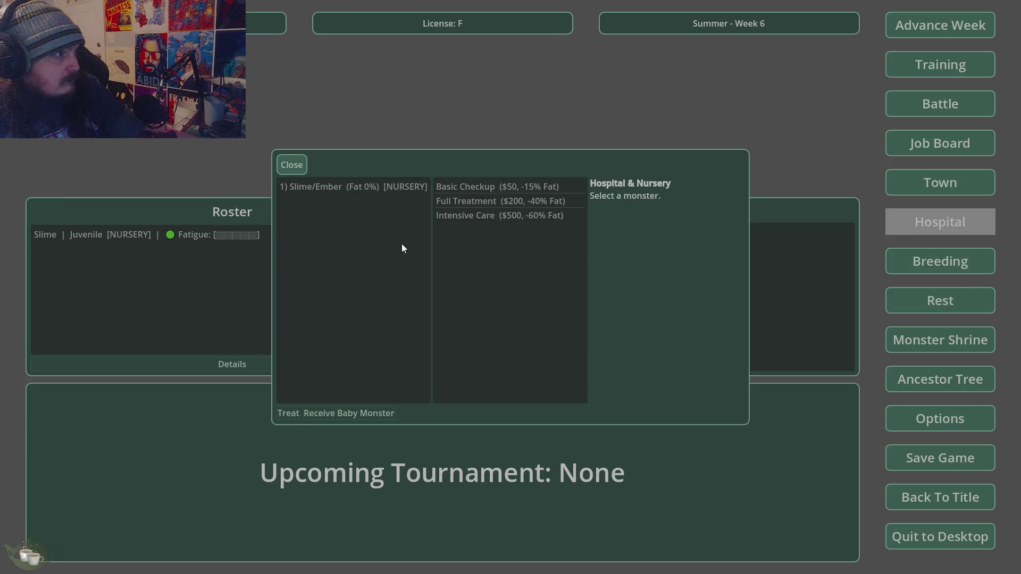
{"action": "left_click", "coordinate": [387, 187]}
{"action": "left_click", "coordinate": [384, 405]}
{"action": "left_click", "coordinate": [495, 298]}
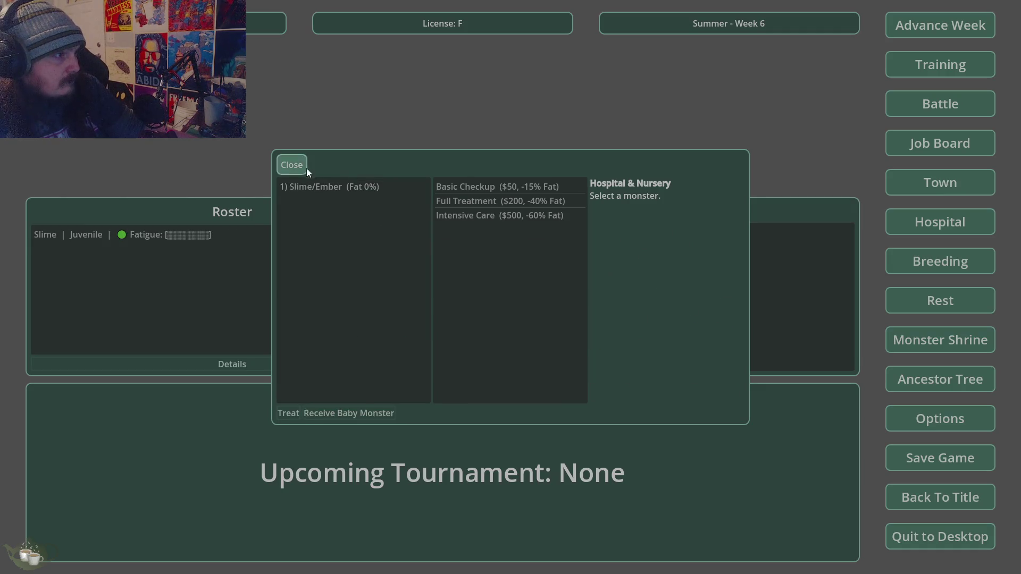
{"action": "left_click", "coordinate": [298, 165]}
Cancel advancing the week and view the roster Slime's details.
{"action": "left_click", "coordinate": [218, 234]}
{"action": "left_click", "coordinate": [904, 26]}
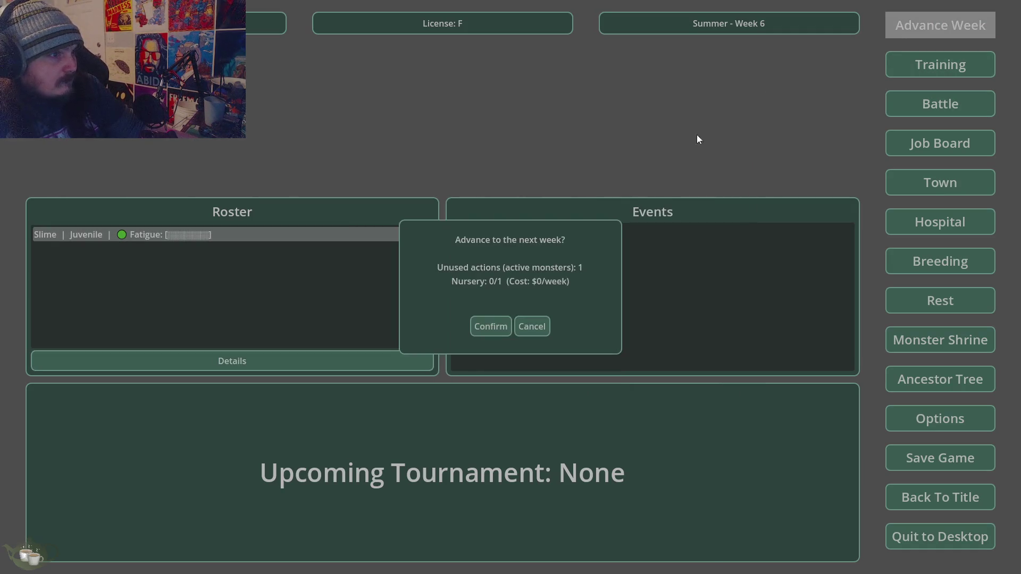
{"action": "left_click", "coordinate": [485, 325]}
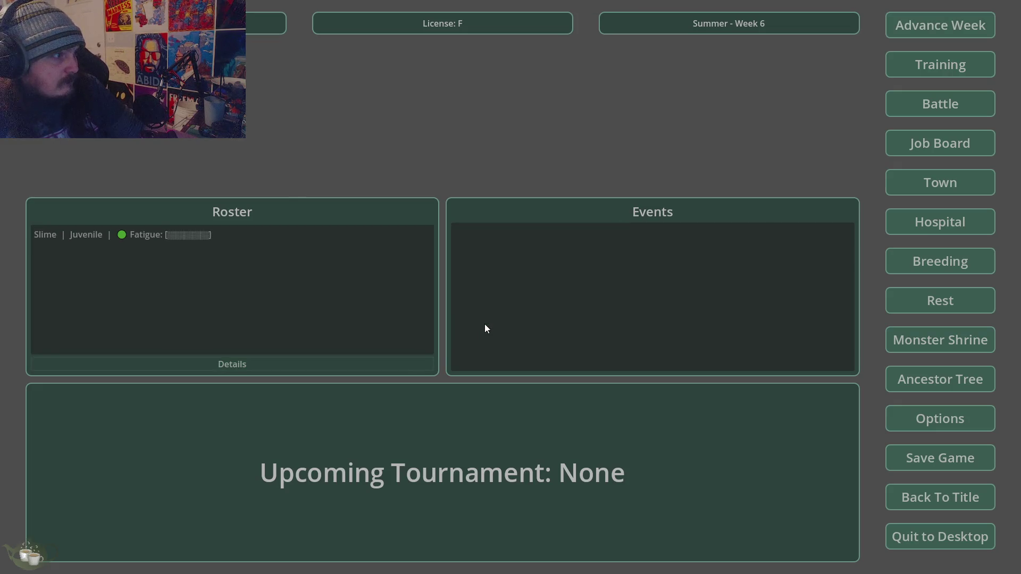
{"action": "left_click", "coordinate": [330, 238]}
{"action": "left_click", "coordinate": [286, 361]}
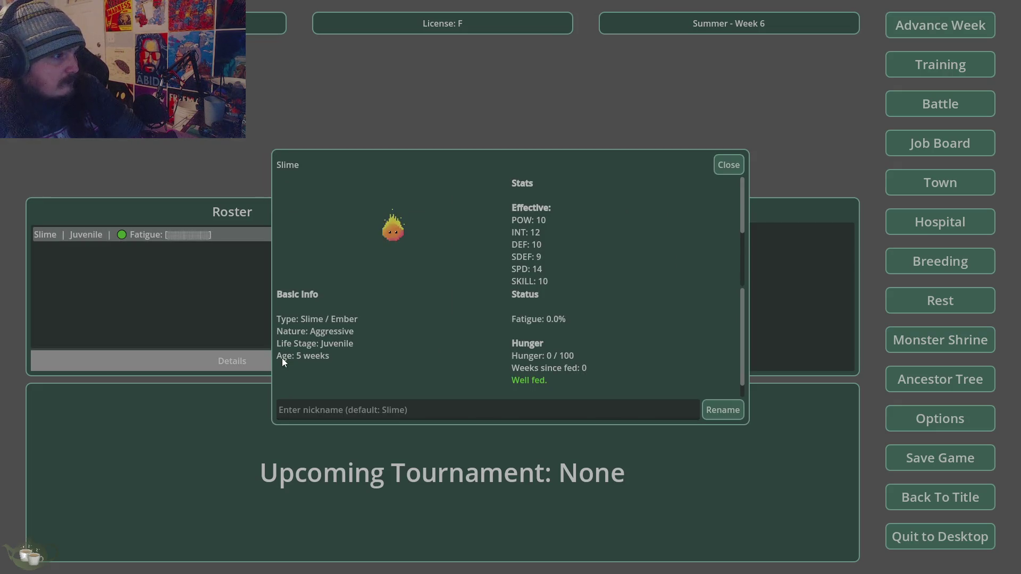
Close the Slime's Details dialog and bring up the Training Menu.
{"action": "left_click", "coordinate": [726, 164]}
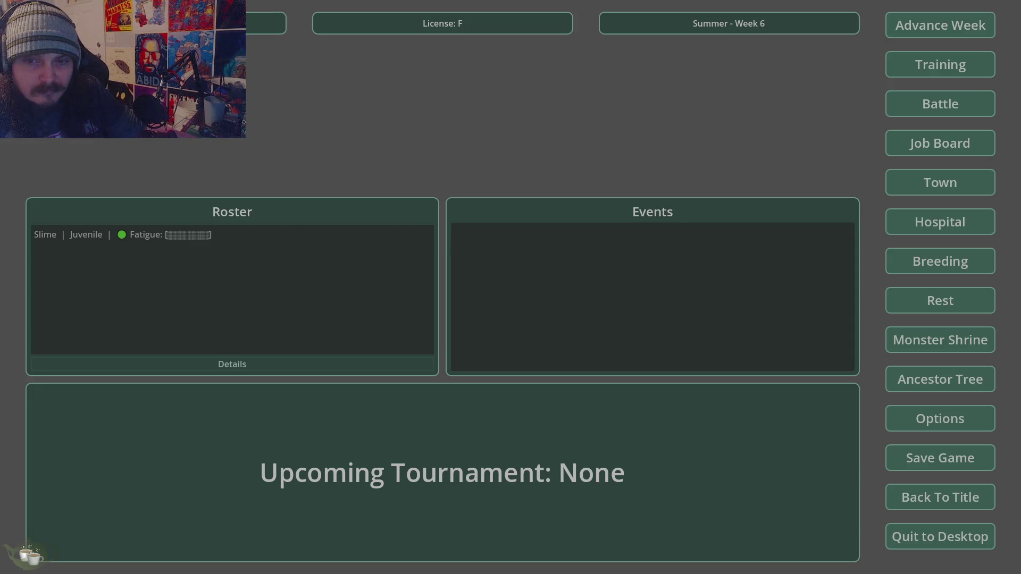
{"action": "left_click", "coordinate": [958, 71]}
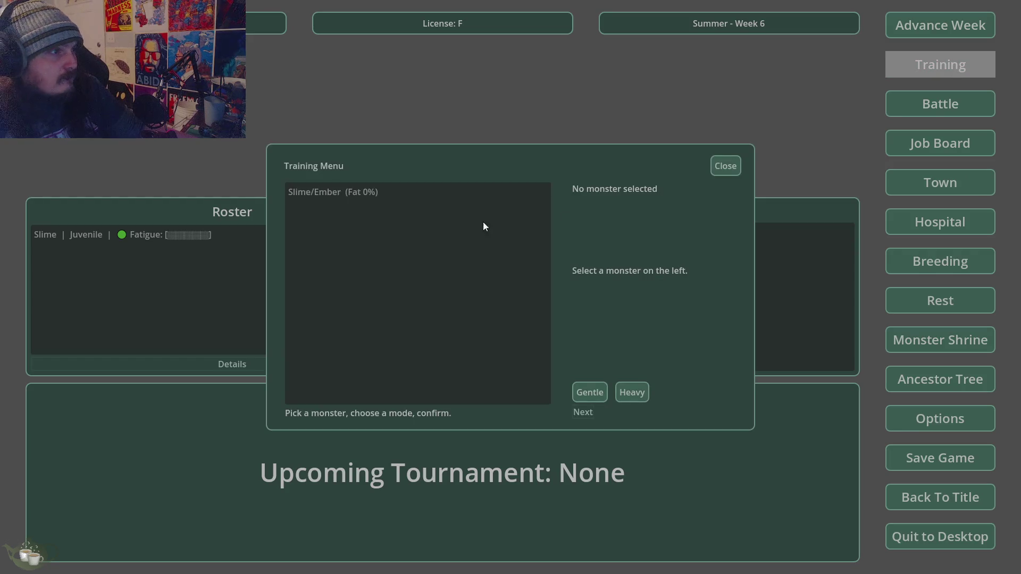
Train Slime/Ember in Gentle mode and accept the result.
{"action": "left_click", "coordinate": [484, 192]}
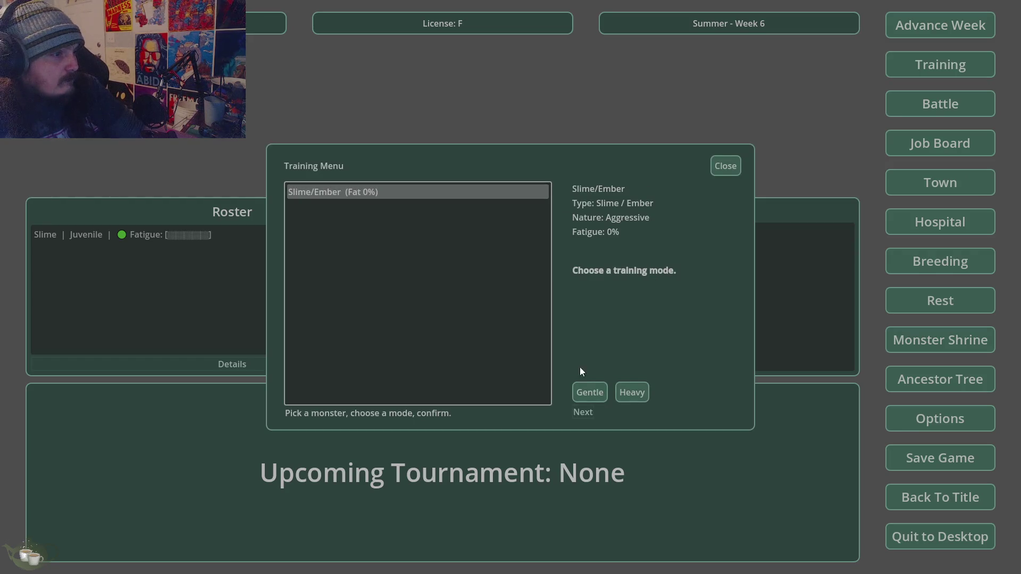
{"action": "left_click", "coordinate": [597, 410]}
{"action": "left_click", "coordinate": [518, 297]}
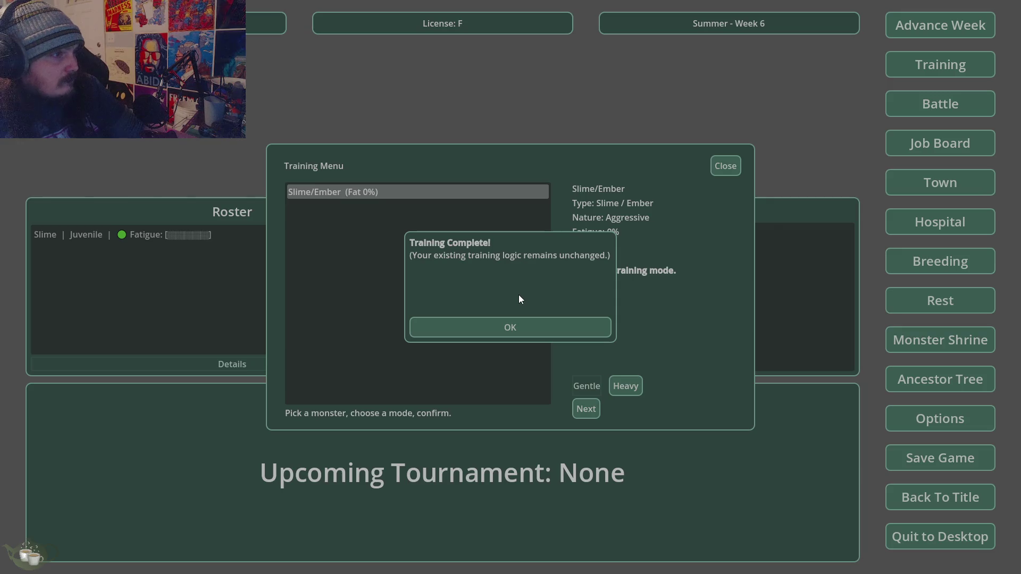
{"action": "left_click", "coordinate": [518, 333]}
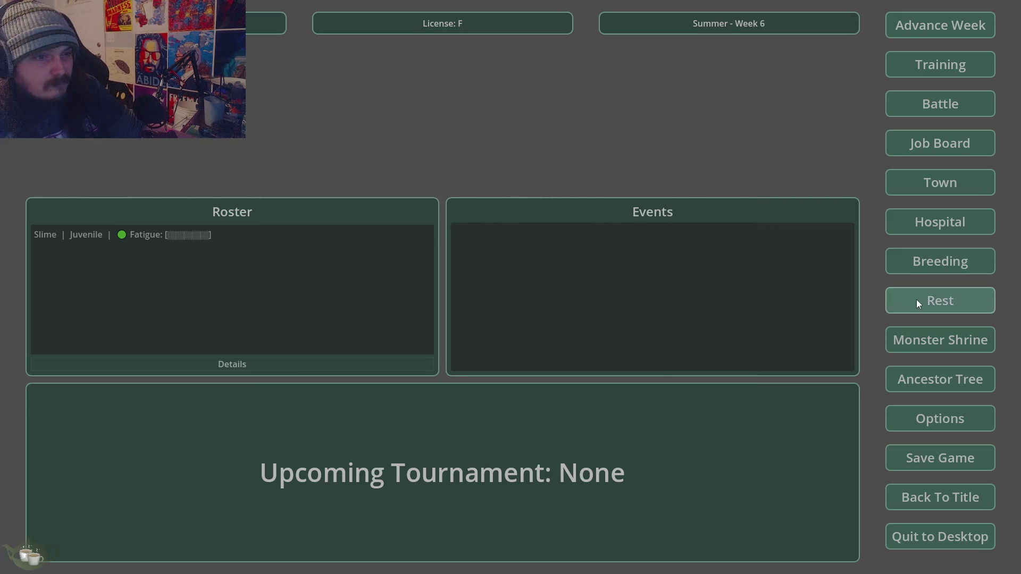
Rest Slime/Ember for the week and dismiss the rest result.
{"action": "left_click", "coordinate": [917, 299]}
{"action": "left_click", "coordinate": [463, 196]}
{"action": "left_click", "coordinate": [524, 195]}
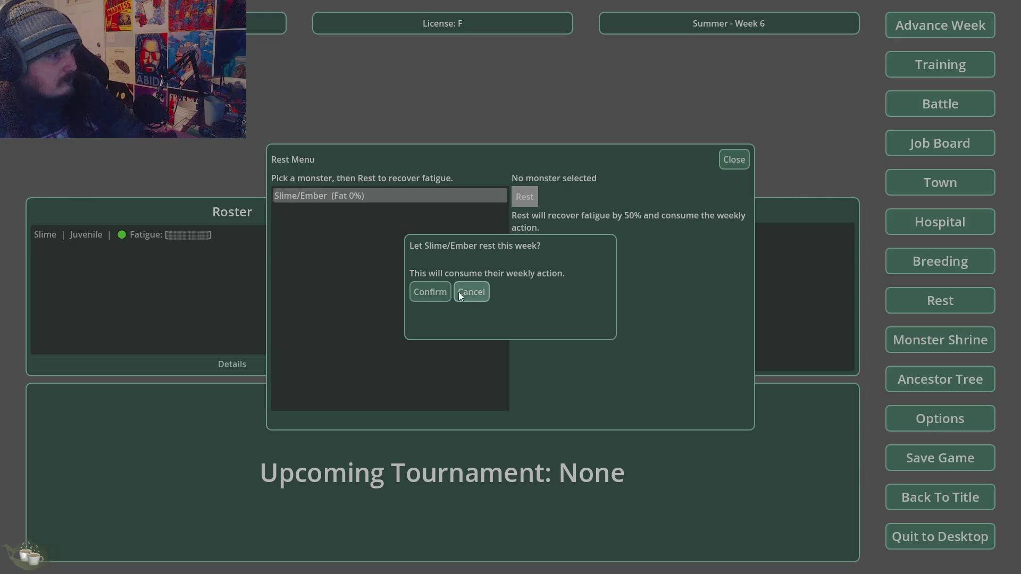
{"action": "left_click", "coordinate": [432, 289]}
{"action": "left_click", "coordinate": [525, 346]}
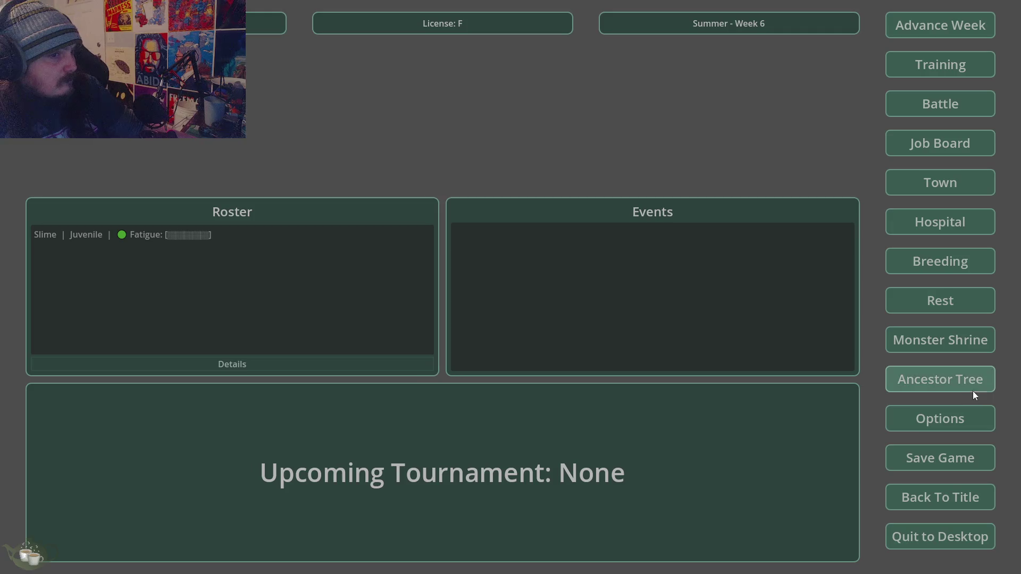
Visit the Monster Shrine, then rest Slime/Ember again and dismiss the result.
{"action": "left_click", "coordinate": [950, 341]}
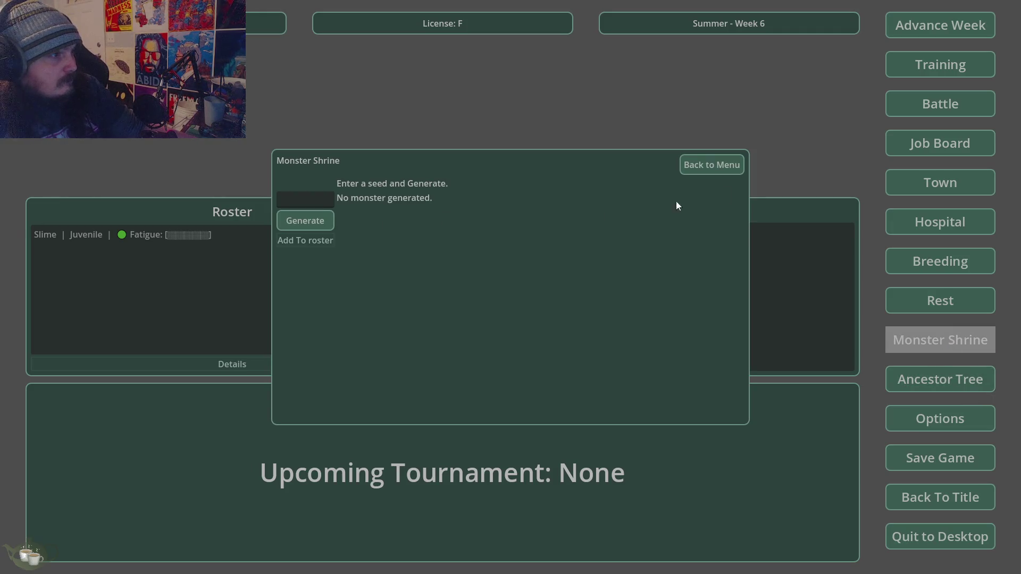
{"action": "left_click", "coordinate": [712, 165]}
{"action": "left_click", "coordinate": [943, 298]}
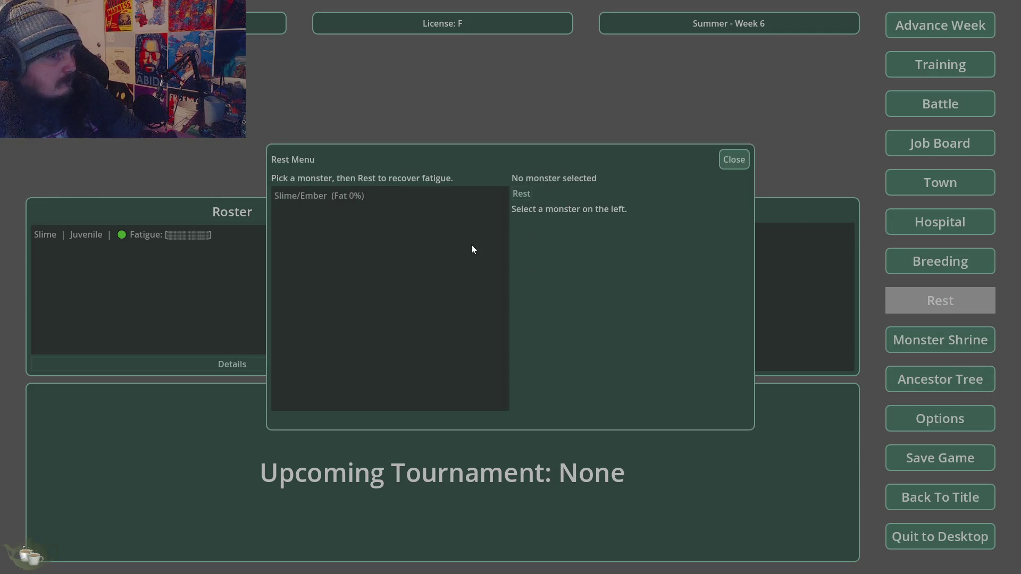
{"action": "left_click", "coordinate": [356, 203]}
{"action": "left_click", "coordinate": [525, 197]}
{"action": "left_click", "coordinate": [461, 293]}
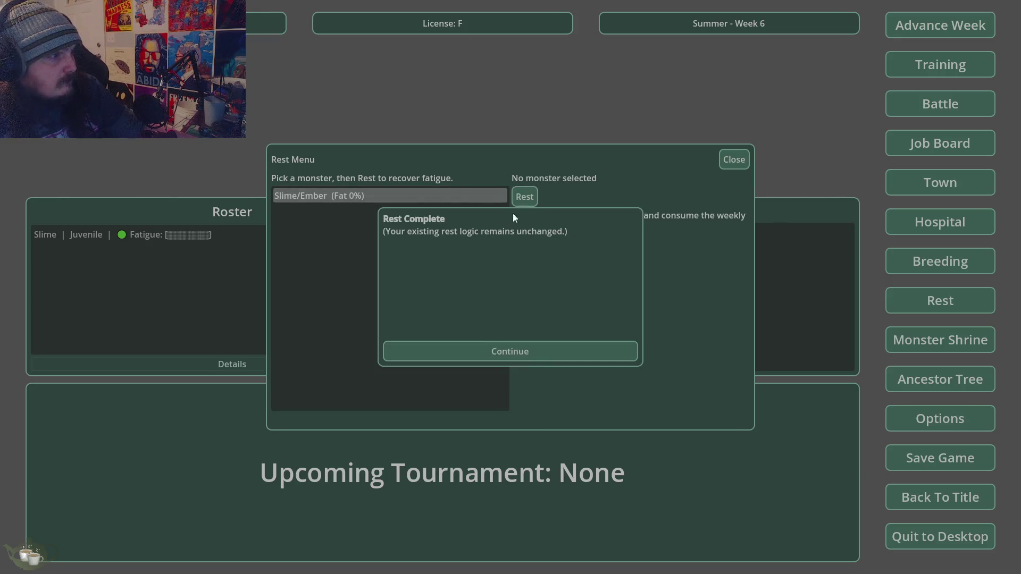
{"action": "left_click", "coordinate": [502, 350]}
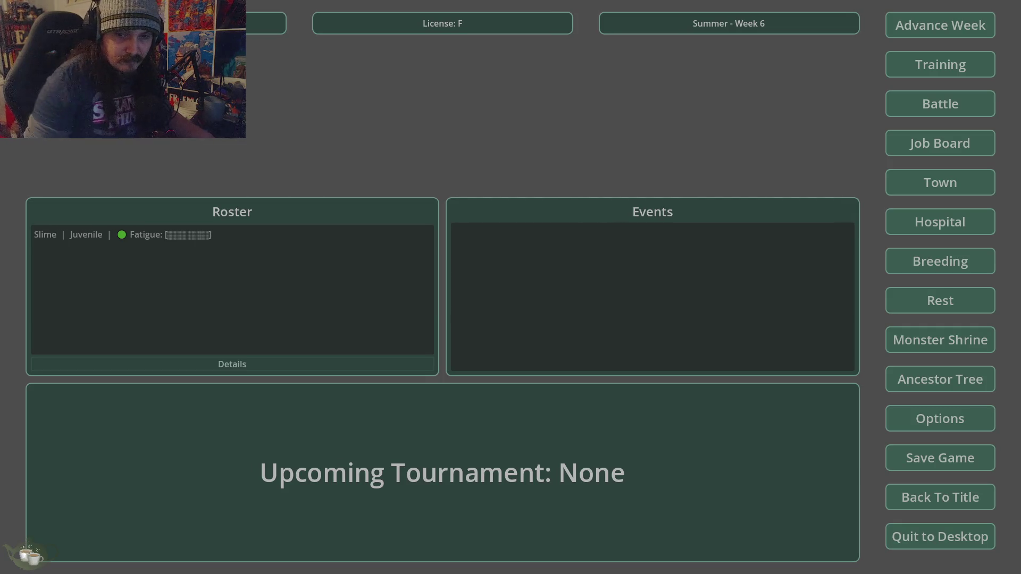
{"action": "left_click", "coordinate": [899, 540]}
Quit the game, jump to the Cannot advance week error at Game.gd line 265, and copy it.
{"action": "left_click", "coordinate": [490, 315]}
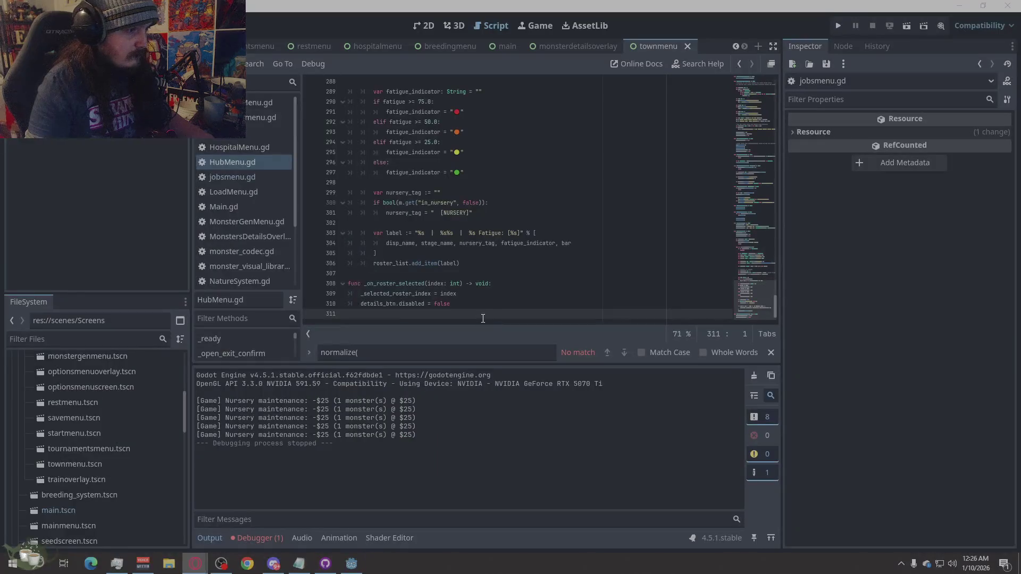
{"action": "left_click", "coordinate": [240, 540]}
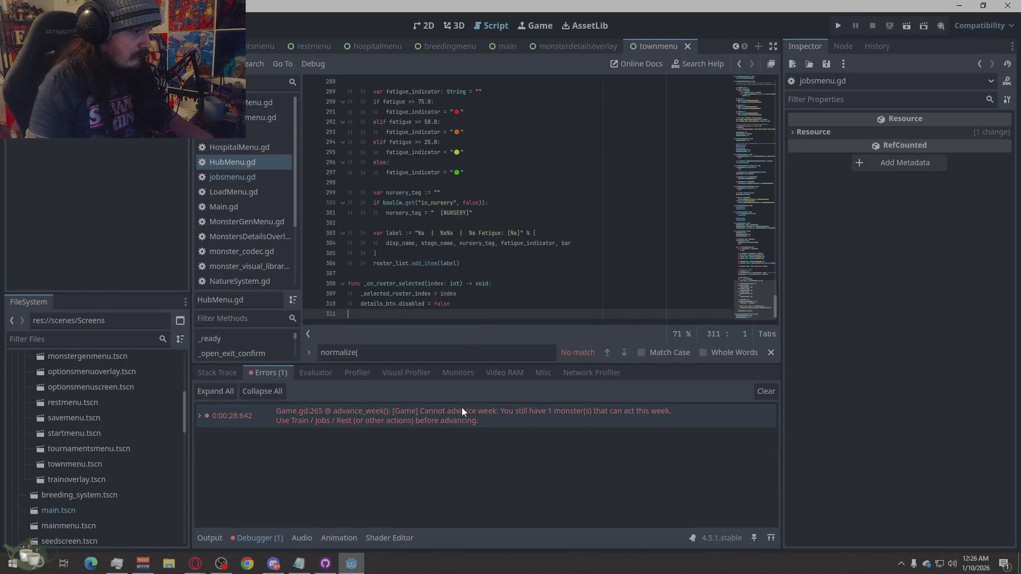
{"action": "left_click", "coordinate": [476, 411]}
{"action": "right_click", "coordinate": [509, 409]}
{"action": "left_click", "coordinate": [518, 416]}
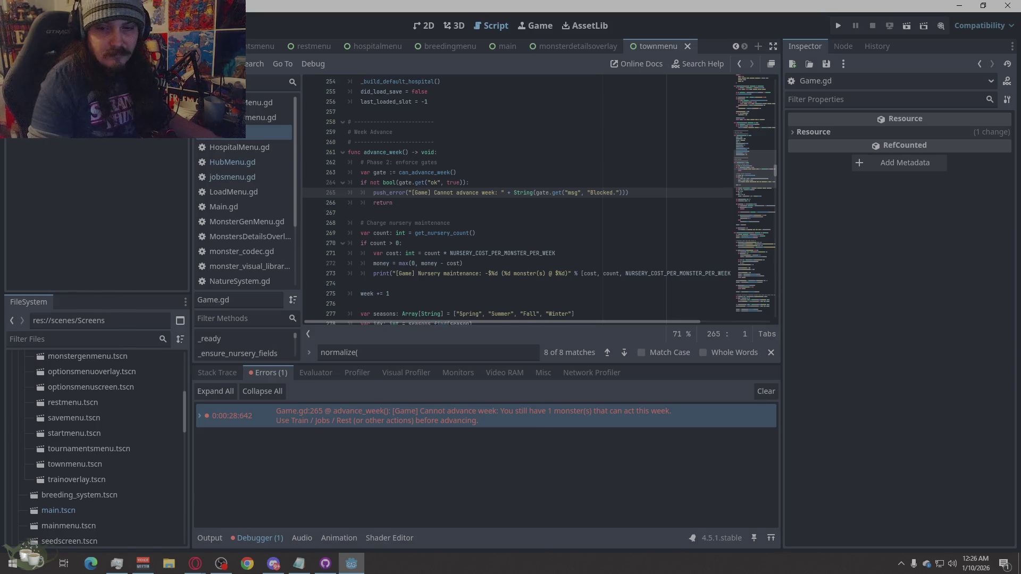
{"action": "key", "text": "alt+Tab"}
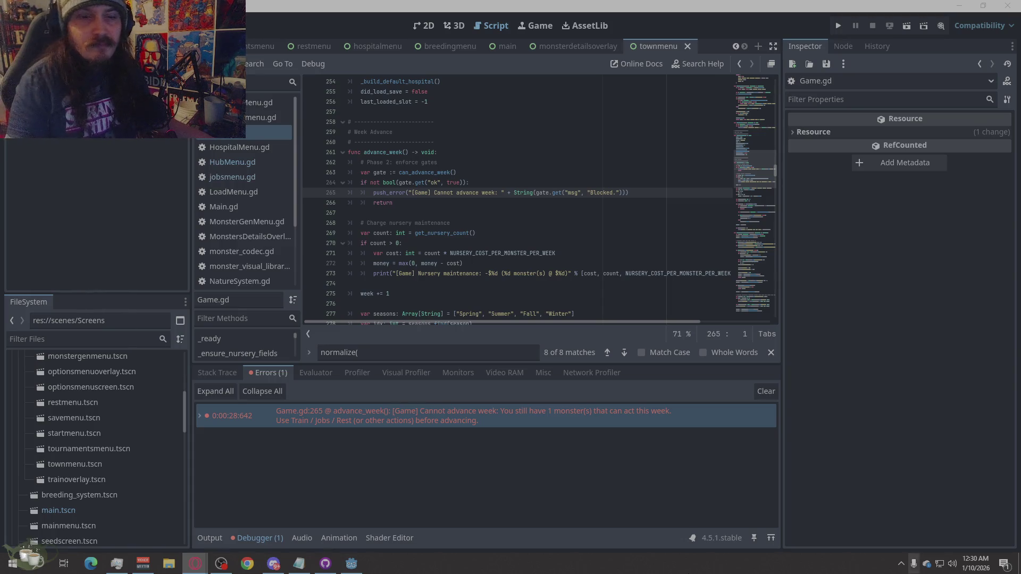
{"action": "right_click", "coordinate": [435, 193]}
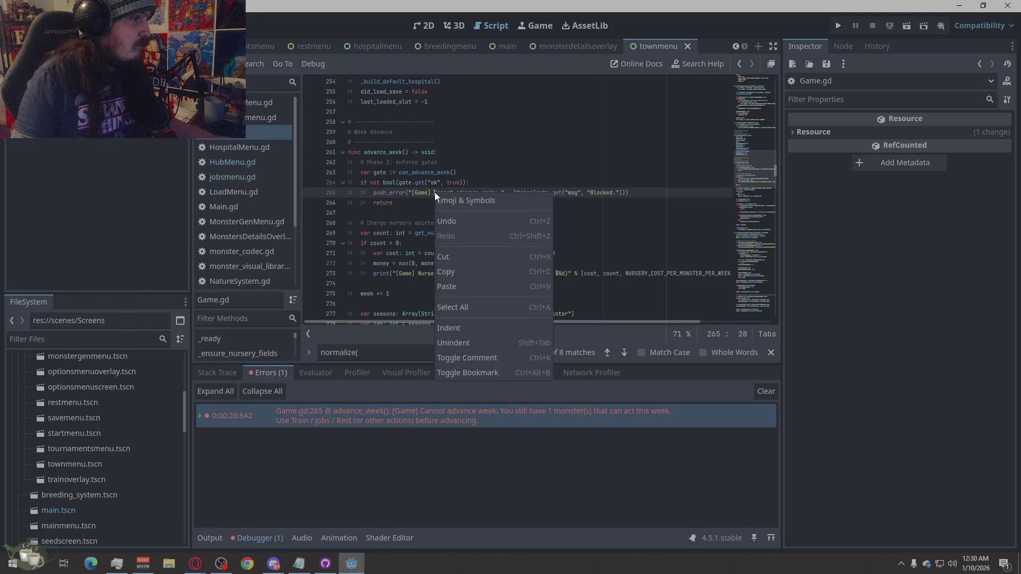
Select all Game.gd code, switch to the browser, then open trainoverlay.gd.
{"action": "left_click", "coordinate": [452, 303]}
{"action": "key", "text": "alt+Tab"}
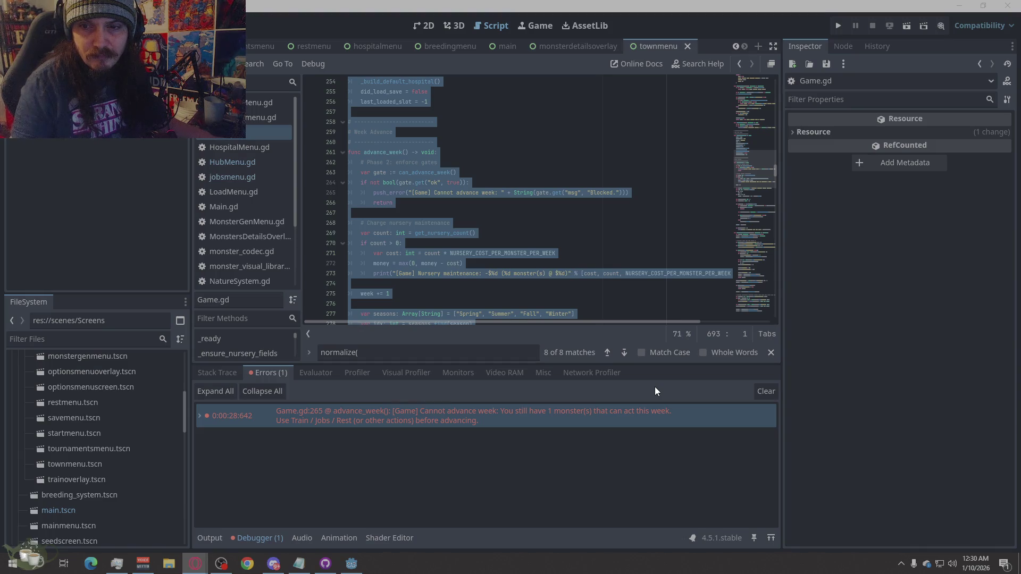
{"action": "scroll", "coordinate": [241, 269], "scroll_direction": "down", "scroll_amount": 3}
{"action": "left_click", "coordinate": [244, 277]}
Select all trainoverlay.gd code, switch to the browser, then open RestMenu.gd.
{"action": "right_click", "coordinate": [480, 263]}
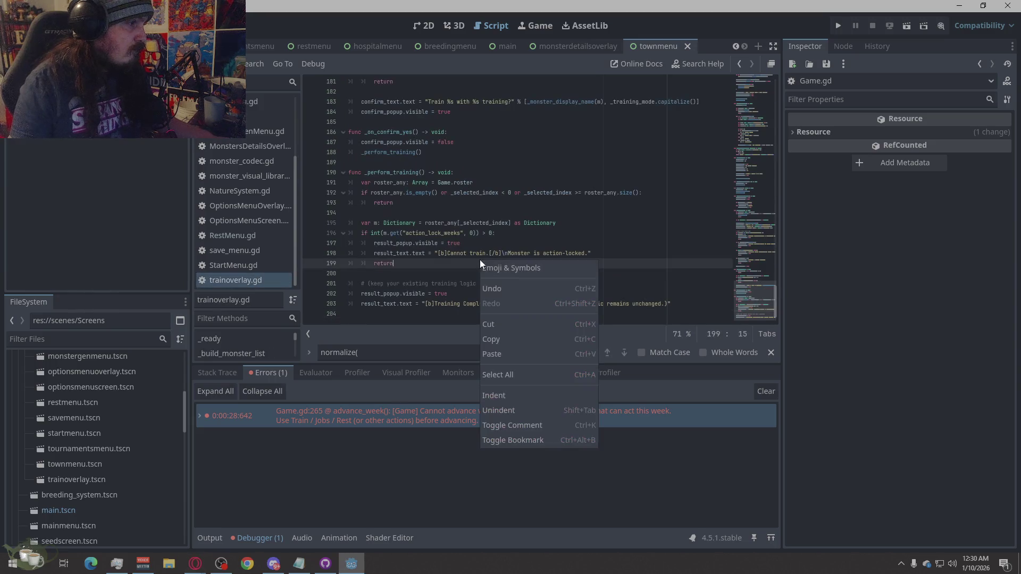
{"action": "left_click", "coordinate": [507, 374]}
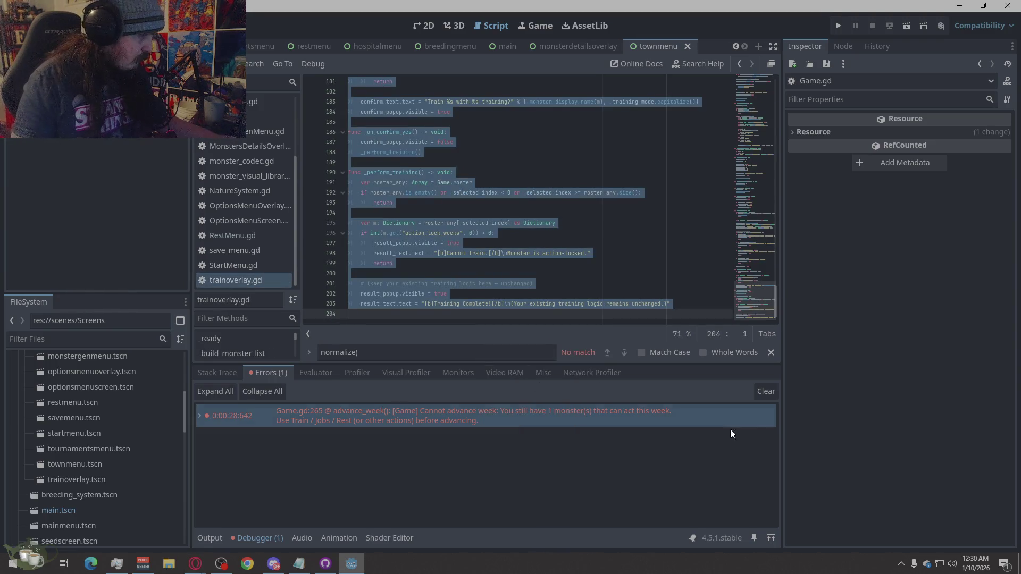
{"action": "key", "text": "alt+Tab"}
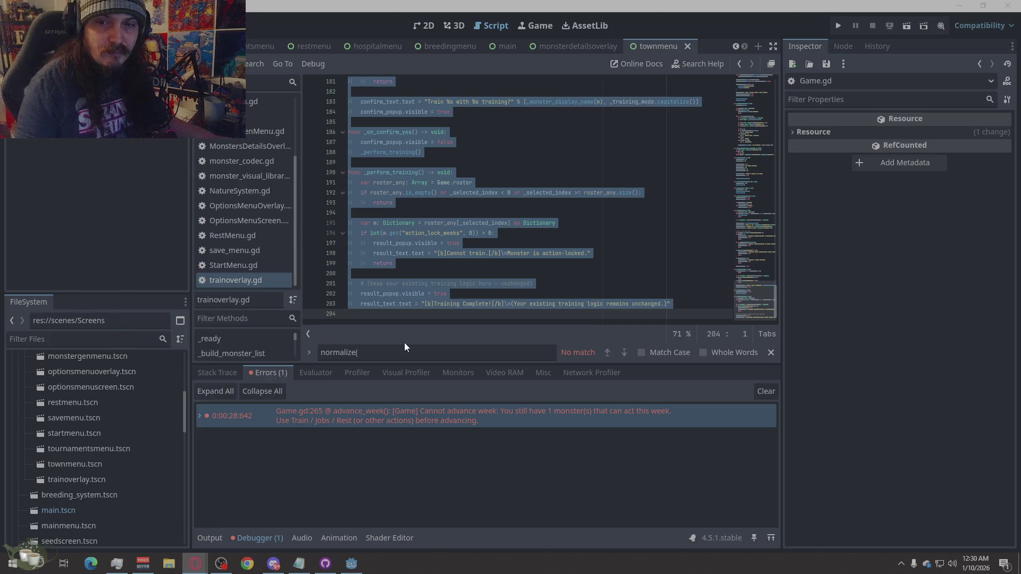
{"action": "left_click", "coordinate": [255, 240]}
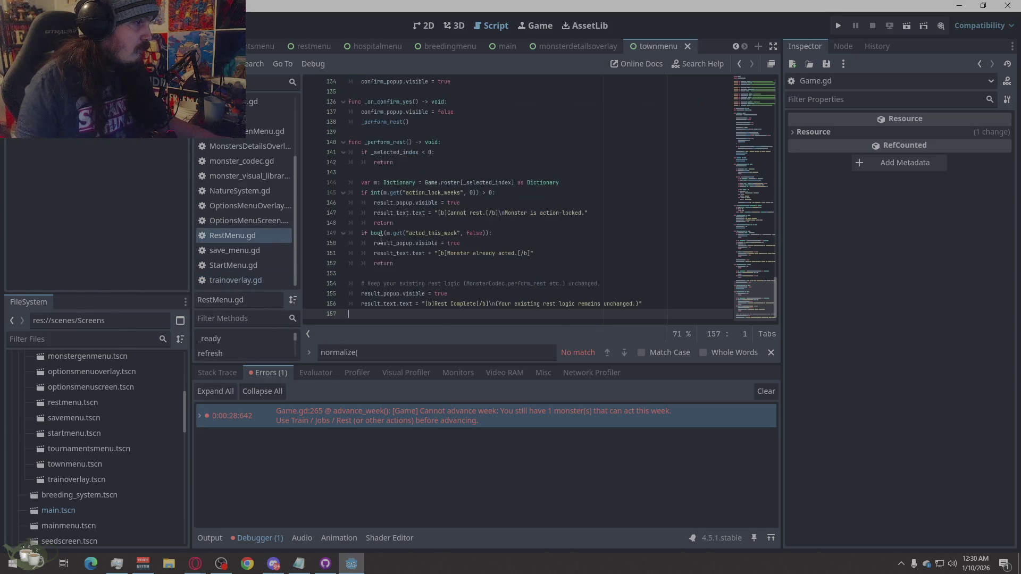
Select all of RestMenu.gd's code for copying, then bring up jobsmenu.gd.
{"action": "right_click", "coordinate": [444, 243]}
{"action": "left_click", "coordinate": [462, 354]}
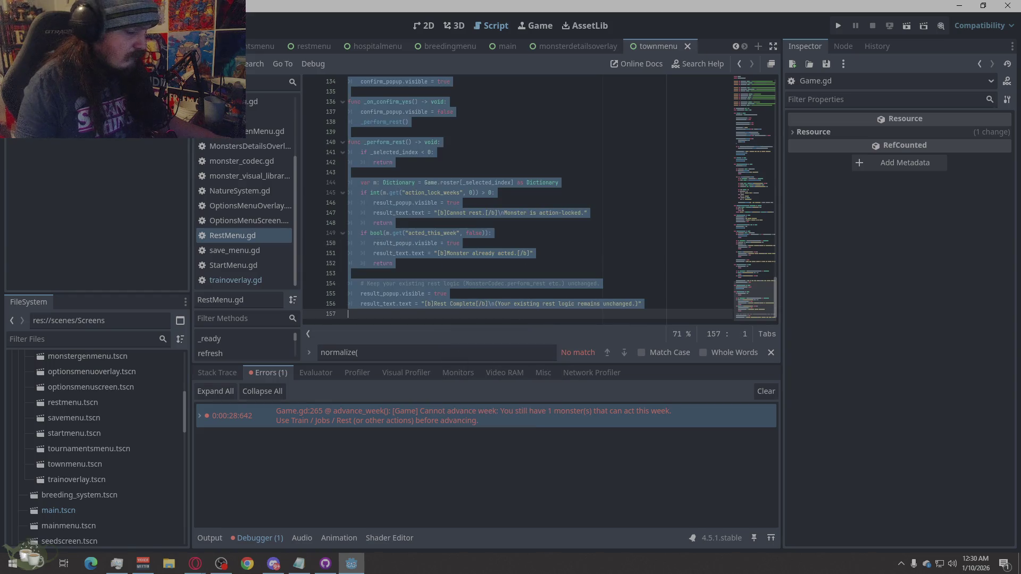
{"action": "key", "text": "alt+Tab"}
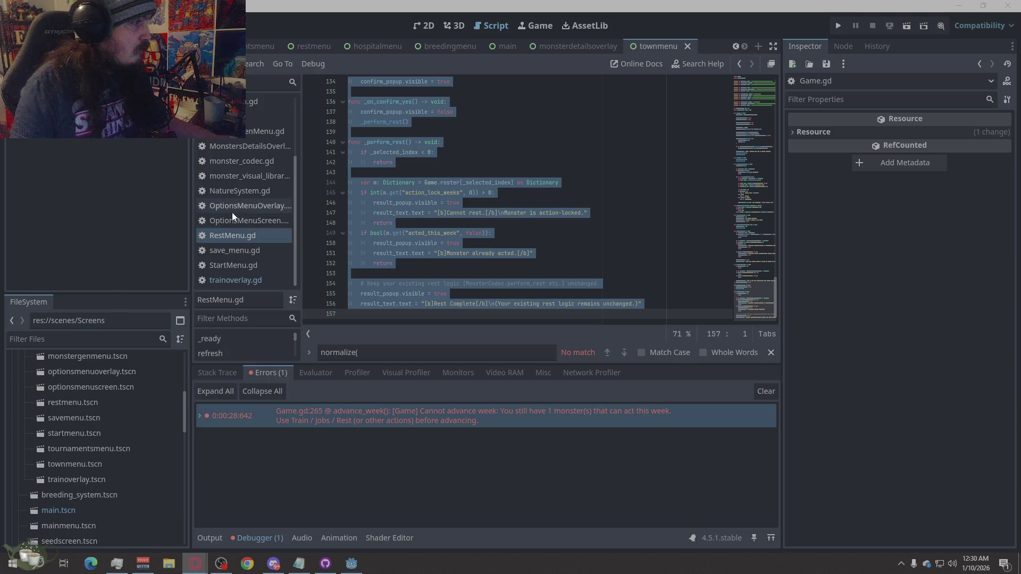
{"action": "scroll", "coordinate": [254, 143], "scroll_direction": "up", "scroll_amount": 3}
{"action": "left_click", "coordinate": [250, 158]}
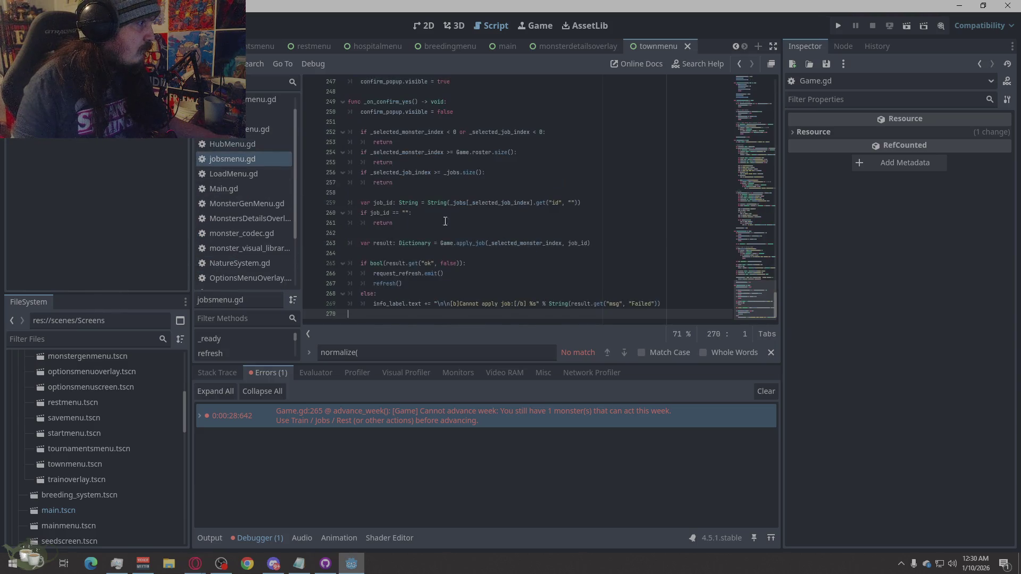
Select all of jobsmenu.gd's code for copying.
{"action": "right_click", "coordinate": [513, 234]}
{"action": "left_click", "coordinate": [540, 350]}
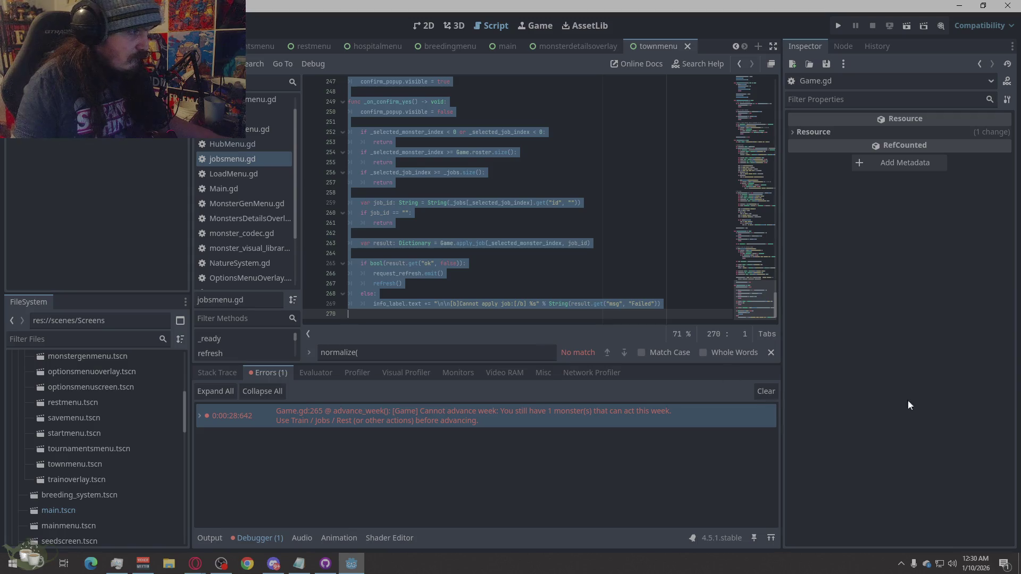
{"action": "key", "text": "alt+Tab"}
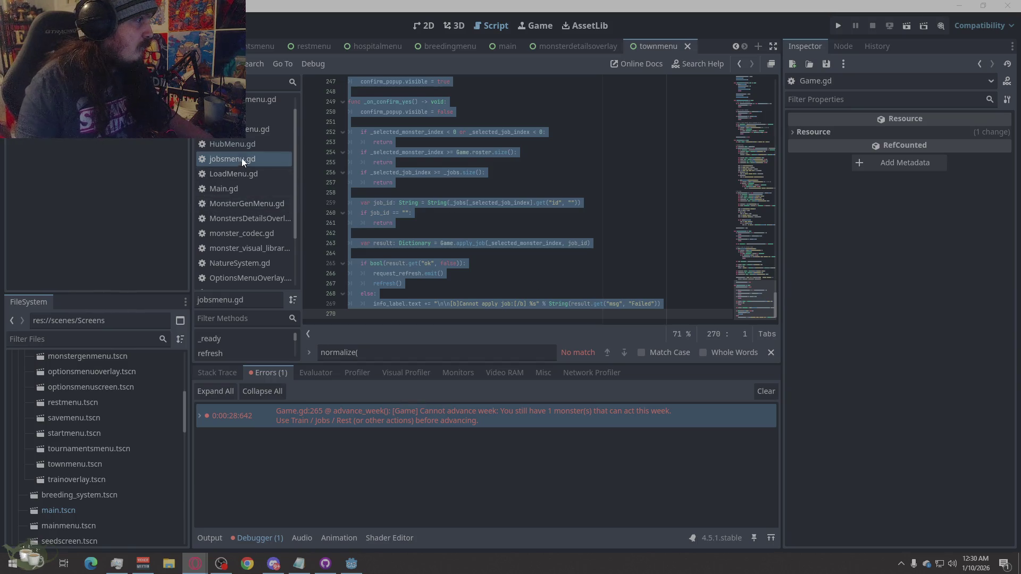
Open HubMenu.gd and select its entire script.
{"action": "left_click", "coordinate": [243, 145]}
{"action": "left_click", "coordinate": [489, 213]}
{"action": "right_click", "coordinate": [490, 213]}
{"action": "left_click", "coordinate": [522, 329]}
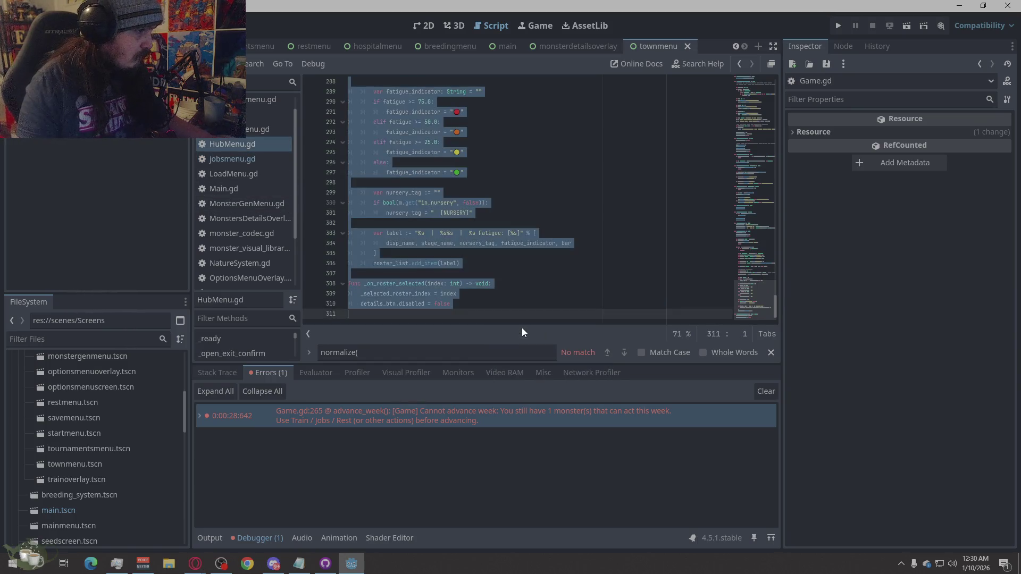
{"action": "key", "text": "alt+Tab"}
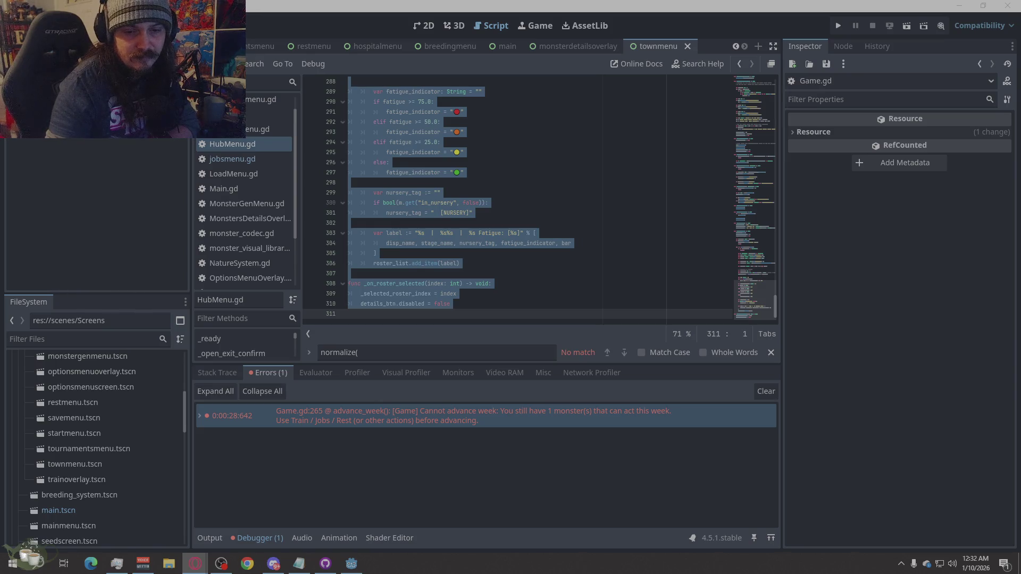
Show the hidden Windows system-tray icons.
{"action": "left_click", "coordinate": [900, 563]}
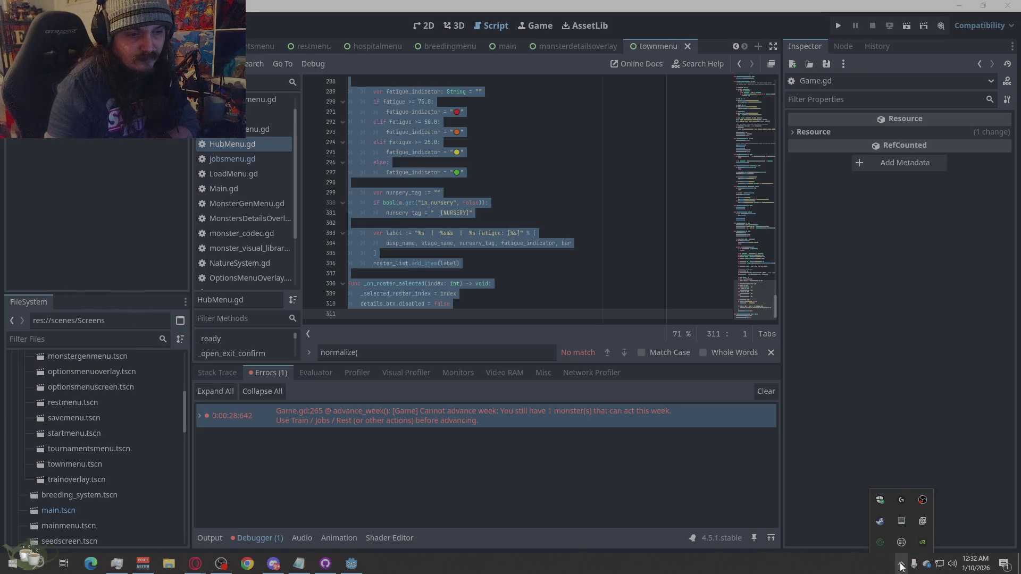
Open the Steam store, browse the featured carousel, and land on Shape of Dreams' page.
{"action": "left_click", "coordinate": [881, 523]}
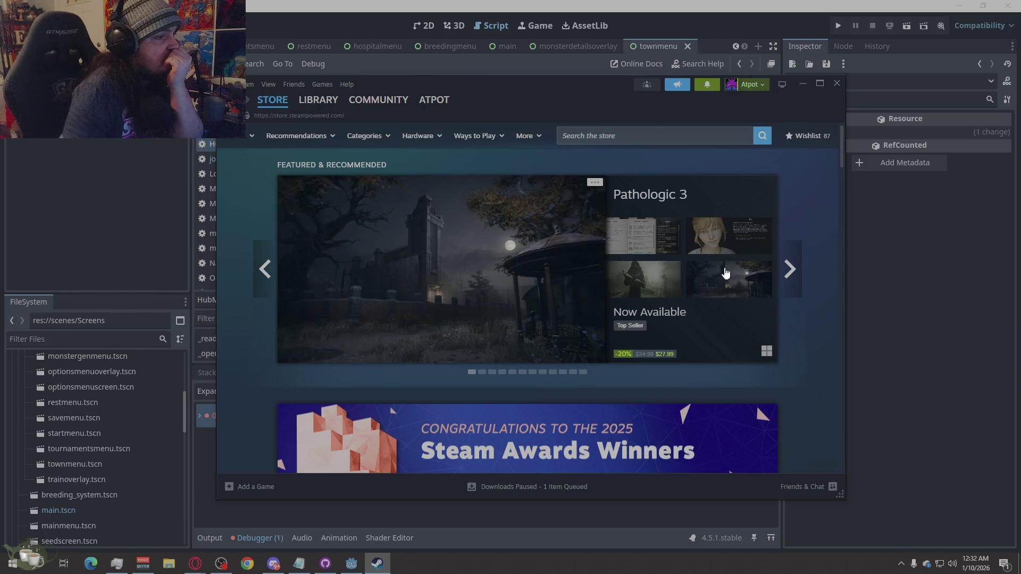
{"action": "left_click", "coordinate": [785, 265]}
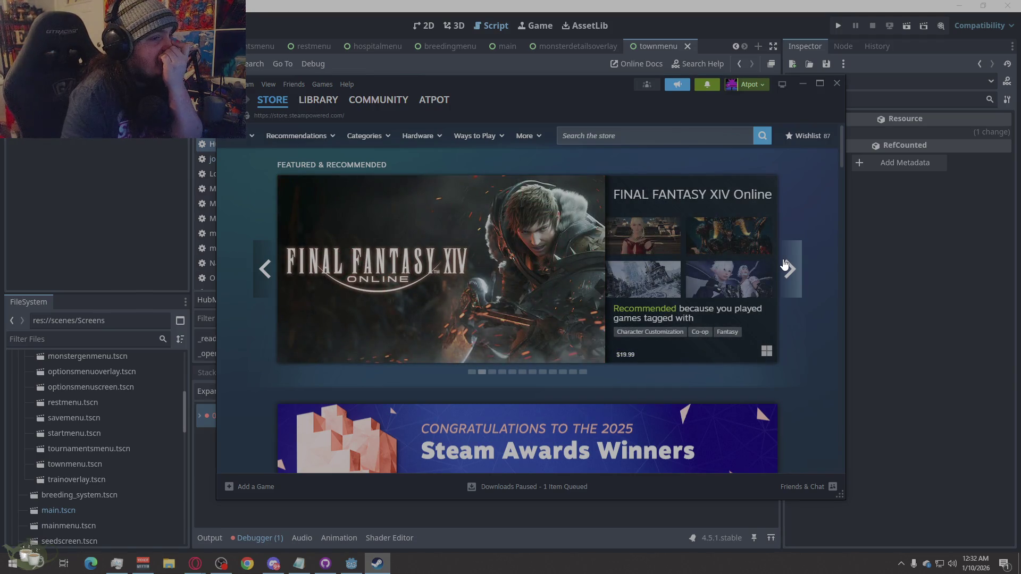
{"action": "left_click", "coordinate": [785, 265]}
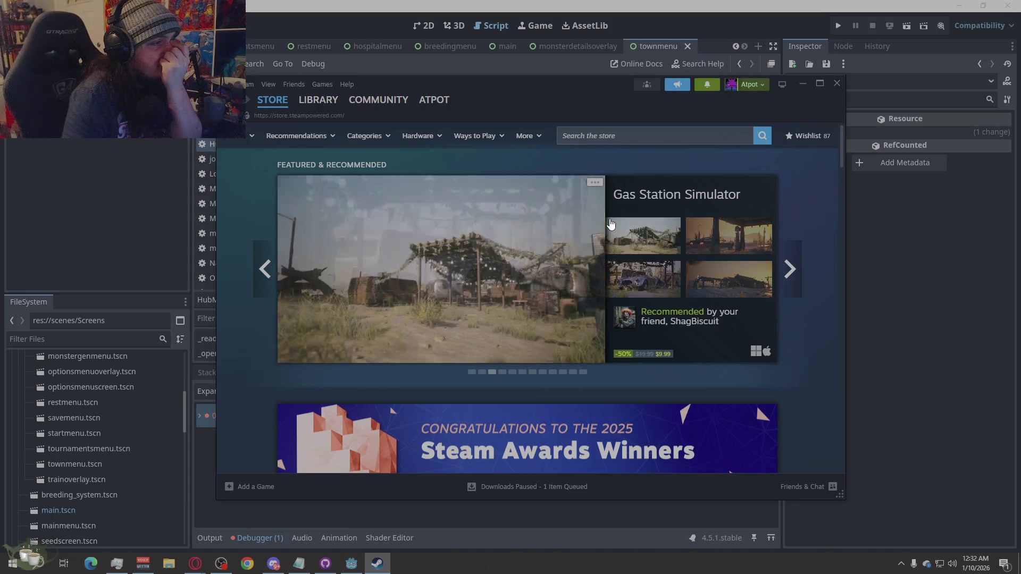
{"action": "left_click", "coordinate": [790, 251]}
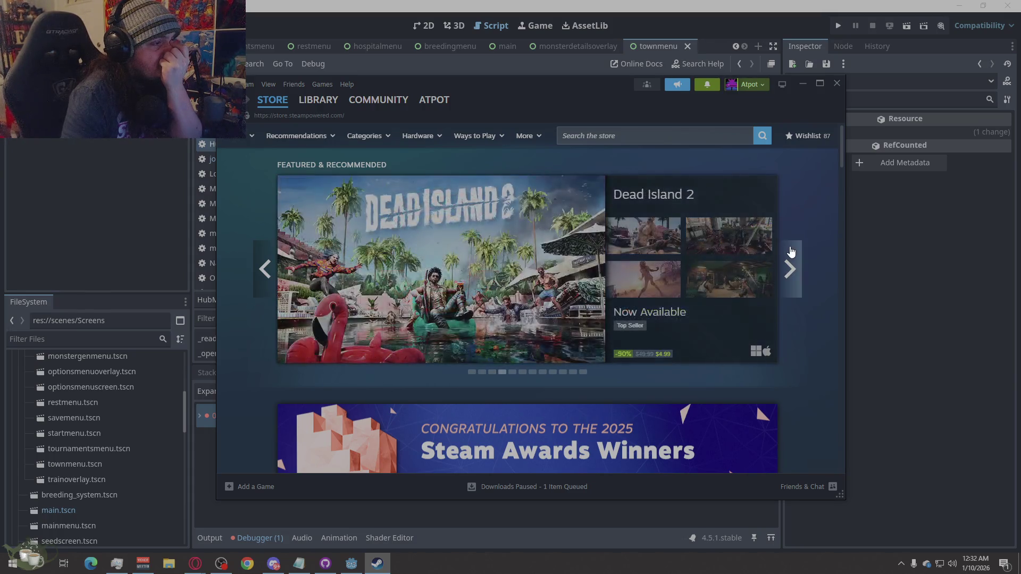
{"action": "left_click", "coordinate": [791, 252]}
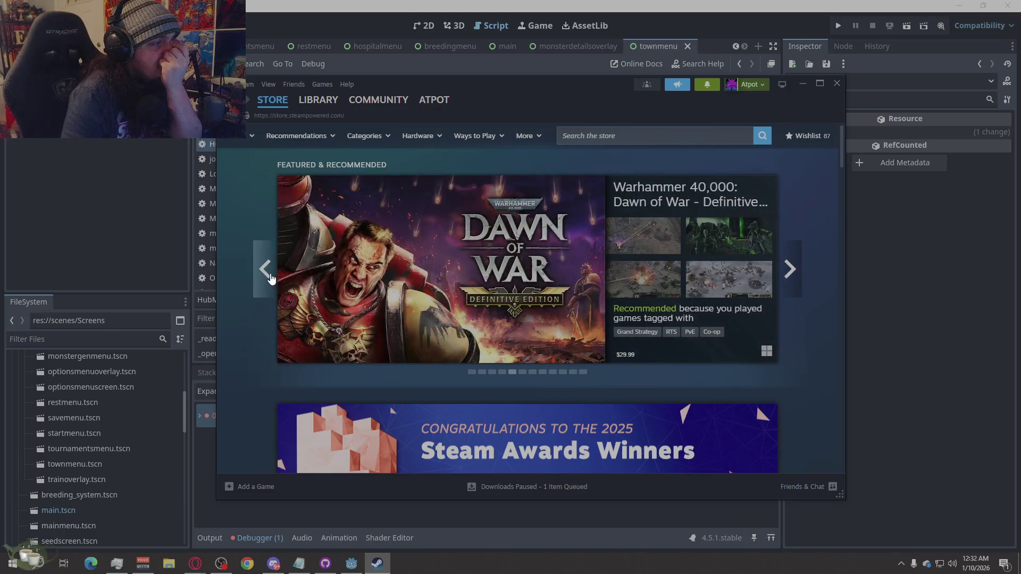
{"action": "left_click", "coordinate": [264, 270]}
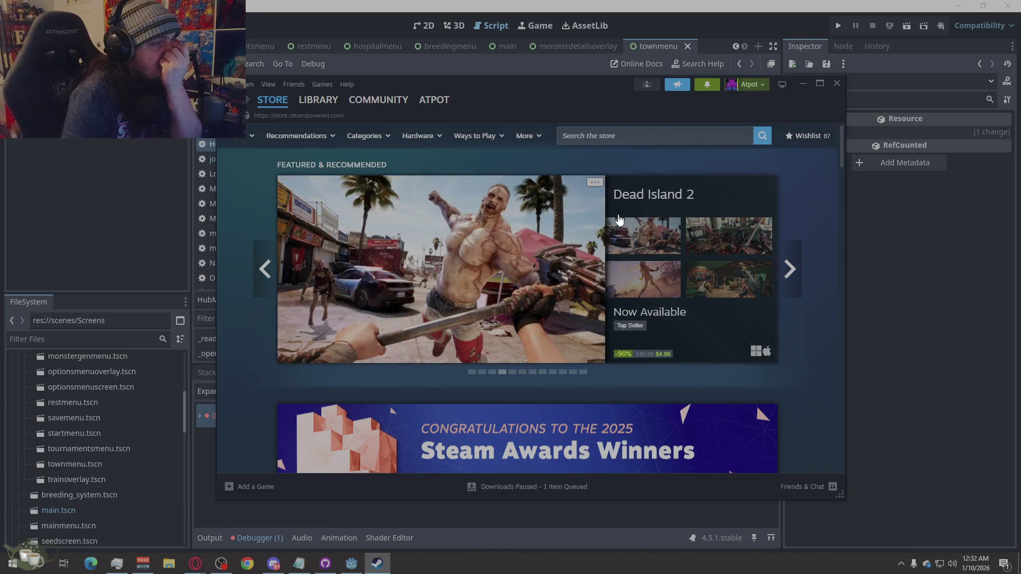
{"action": "left_click", "coordinate": [790, 265]}
{"action": "left_click", "coordinate": [791, 265]}
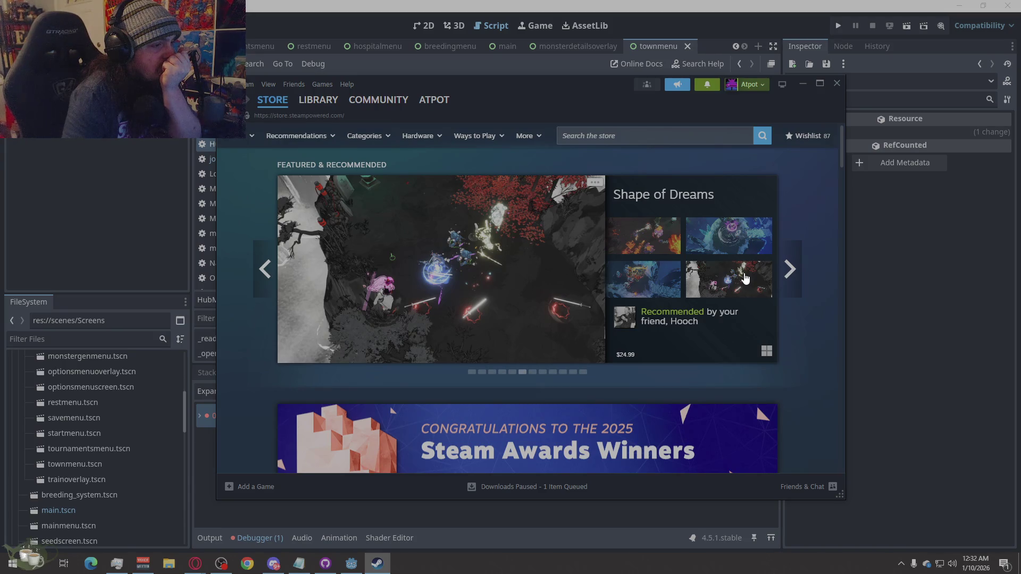
{"action": "left_click", "coordinate": [744, 275]}
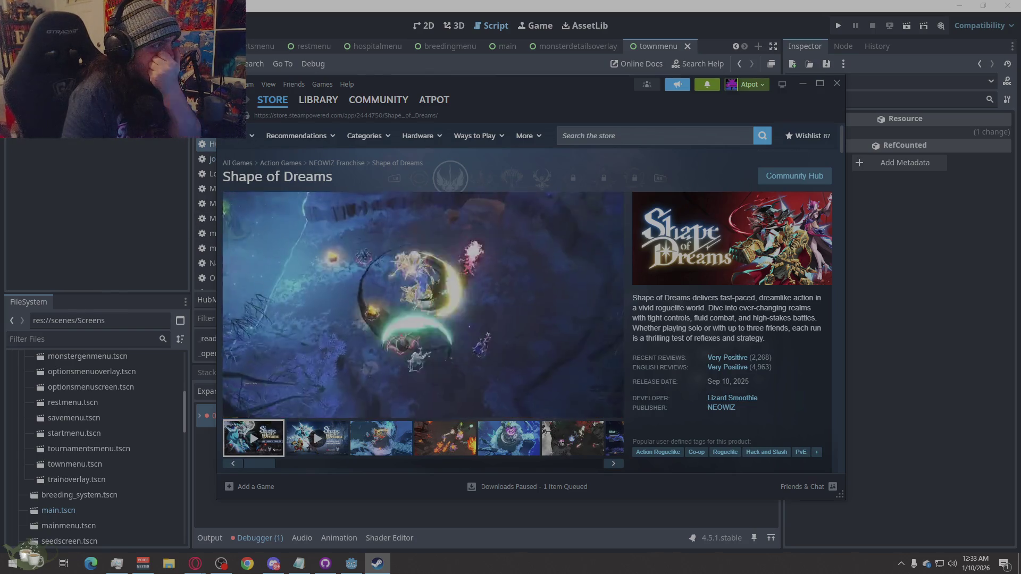
Return to the store front and open the VEIN store page from the carousel.
{"action": "left_click", "coordinate": [273, 100]}
{"action": "left_click", "coordinate": [798, 265]}
{"action": "left_click", "coordinate": [798, 265]}
{"action": "left_click", "coordinate": [266, 271]}
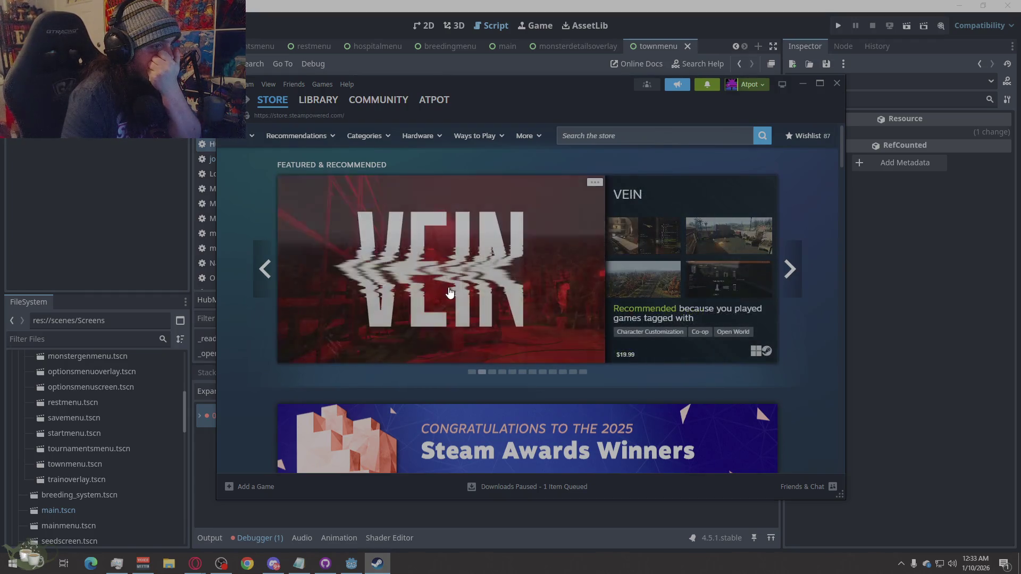
{"action": "left_click", "coordinate": [479, 277]}
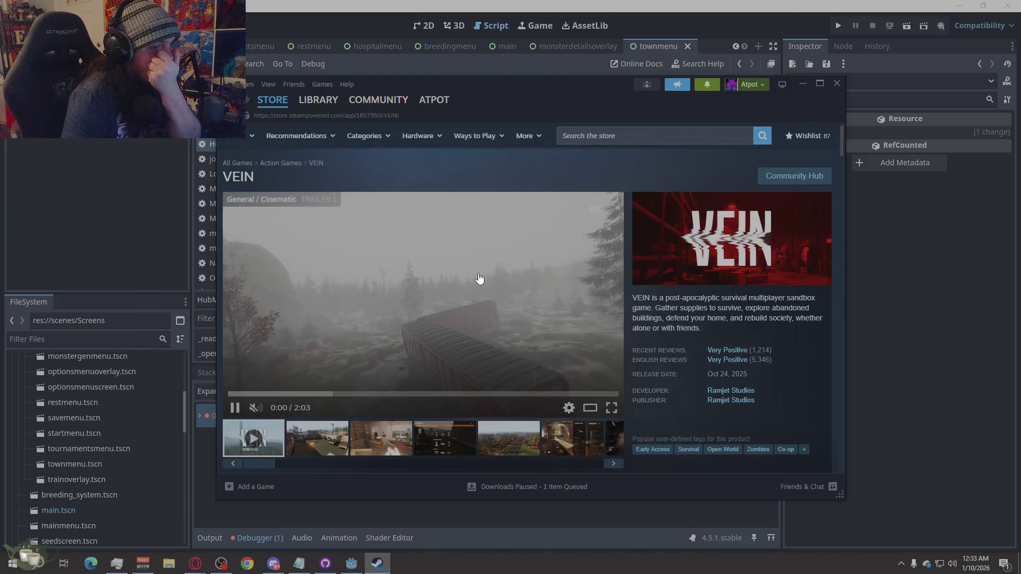
Look over VEIN's page details and trailer, then go back to the store front.
{"action": "scroll", "coordinate": [480, 280], "scroll_direction": "down", "scroll_amount": 4}
{"action": "scroll", "coordinate": [324, 278], "scroll_direction": "up", "scroll_amount": 4}
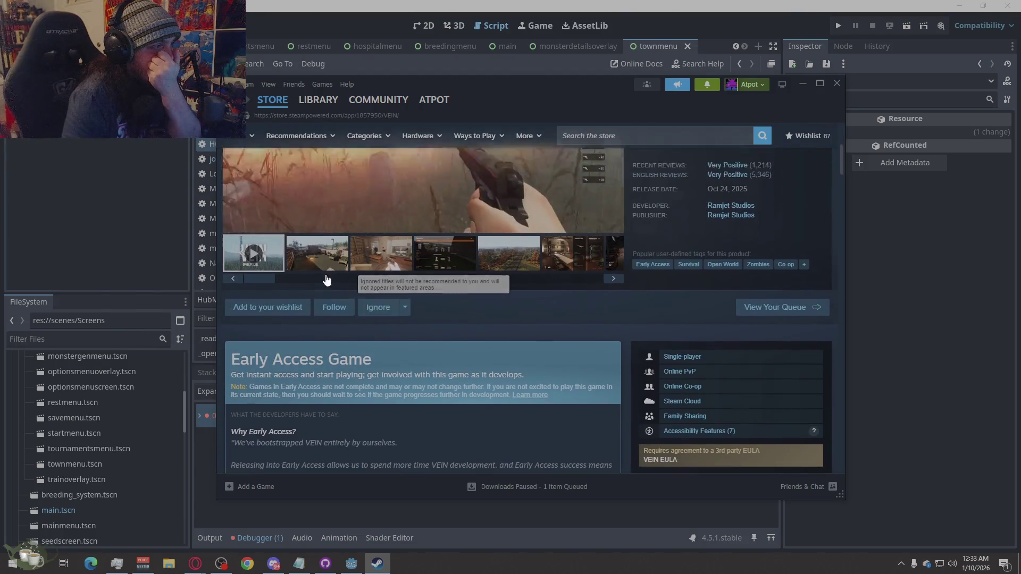
{"action": "mouse_move", "coordinate": [721, 354]}
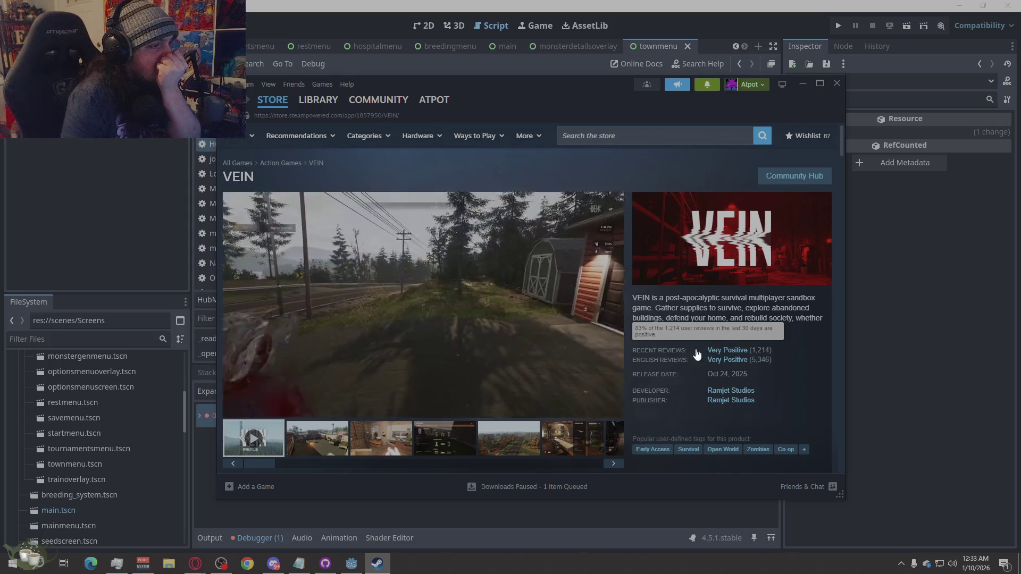
{"action": "mouse_move", "coordinate": [401, 345]}
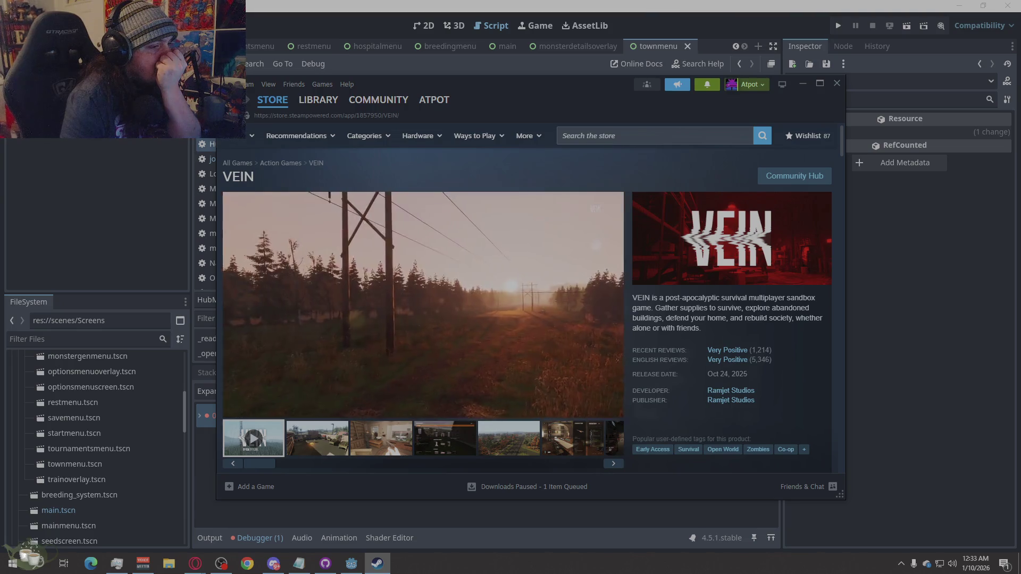
{"action": "scroll", "coordinate": [527, 303], "scroll_direction": "down", "scroll_amount": 5}
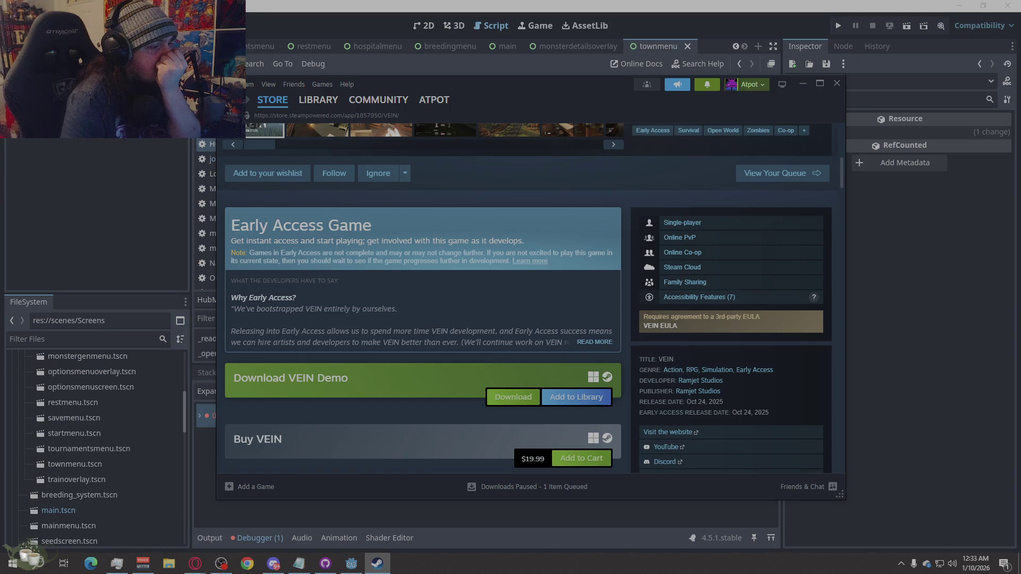
{"action": "scroll", "coordinate": [526, 303], "scroll_direction": "up", "scroll_amount": 5}
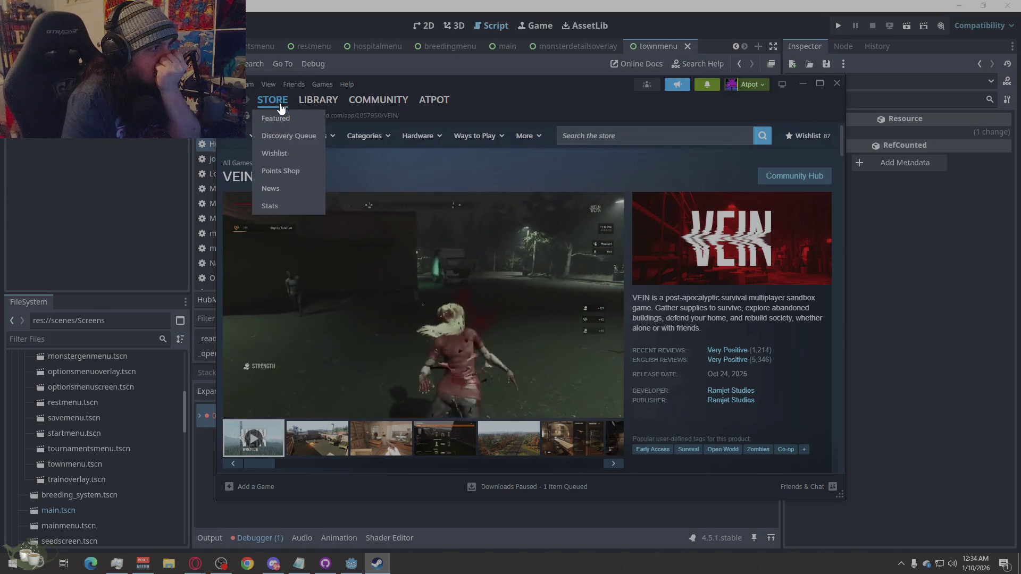
{"action": "left_click", "coordinate": [282, 106]}
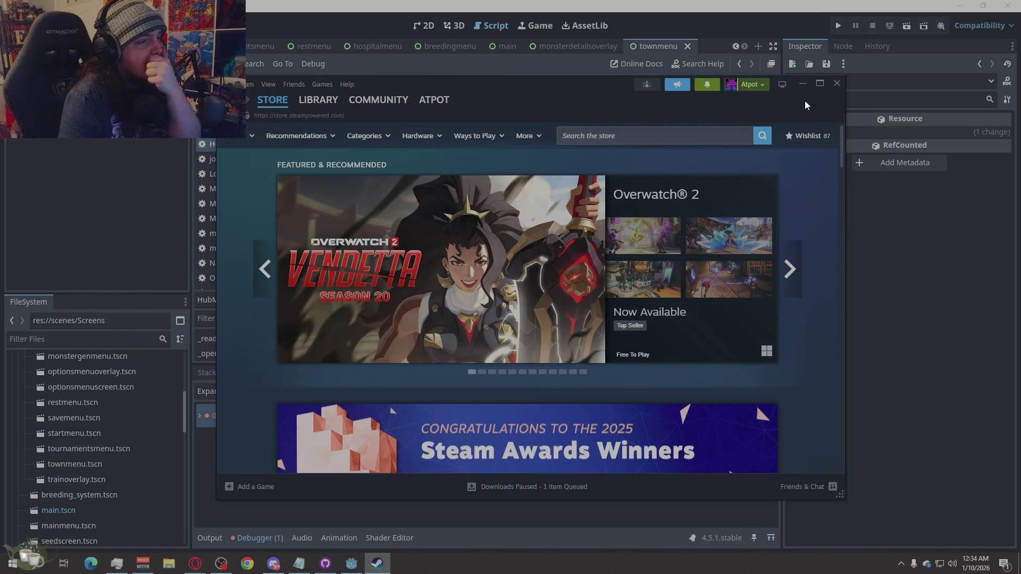
Cycle through eleven featured carousel games, then close the Steam store window.
{"action": "left_click", "coordinate": [796, 289]}
{"action": "left_click", "coordinate": [796, 288]}
{"action": "left_click", "coordinate": [796, 289]}
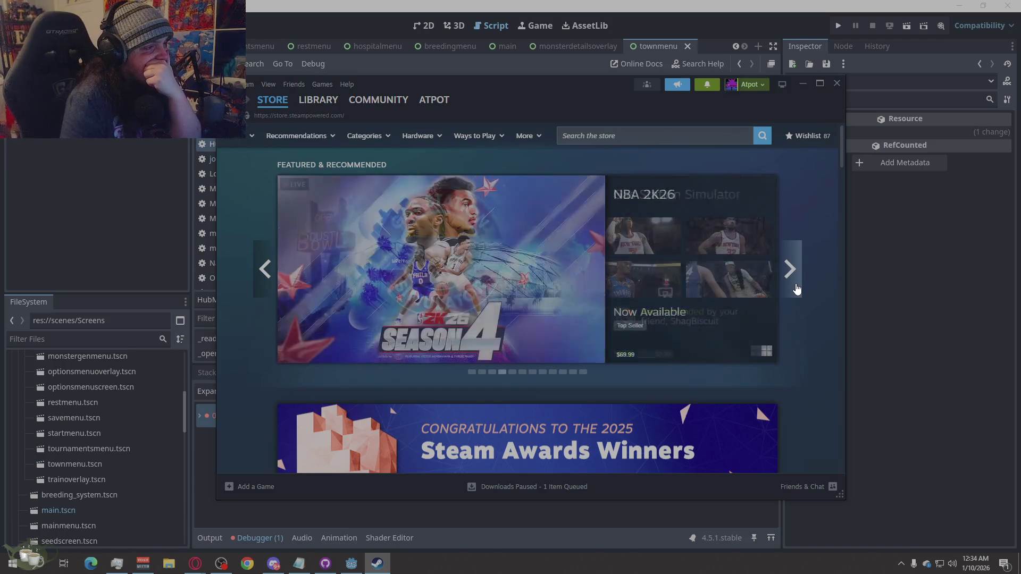
{"action": "left_click", "coordinate": [796, 289]}
{"action": "left_click", "coordinate": [796, 289]}
{"action": "left_click", "coordinate": [796, 289]}
{"action": "left_click", "coordinate": [796, 288]}
{"action": "left_click", "coordinate": [796, 288]}
{"action": "left_click", "coordinate": [797, 288]}
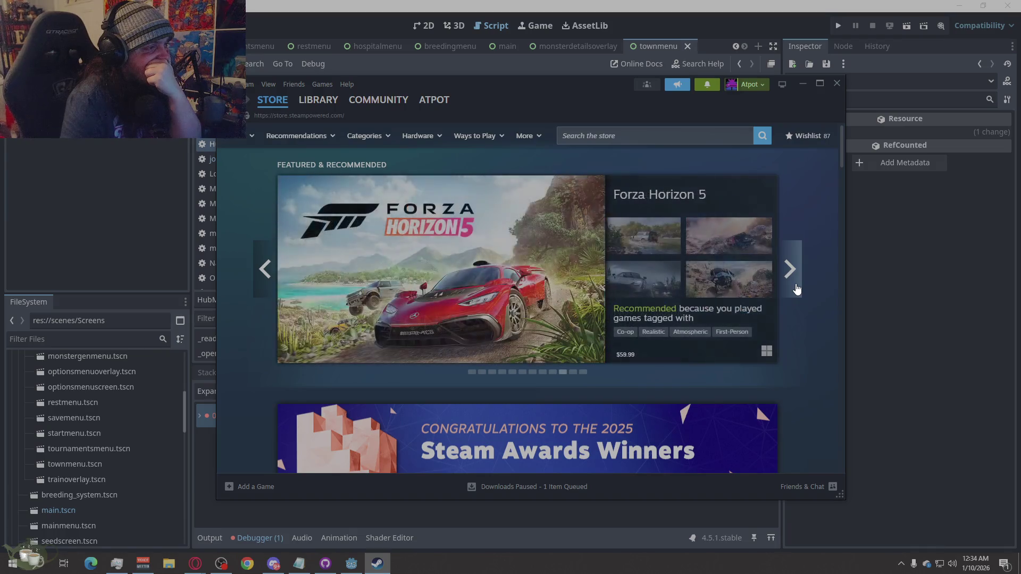
{"action": "left_click", "coordinate": [796, 288]}
{"action": "left_click", "coordinate": [797, 289]}
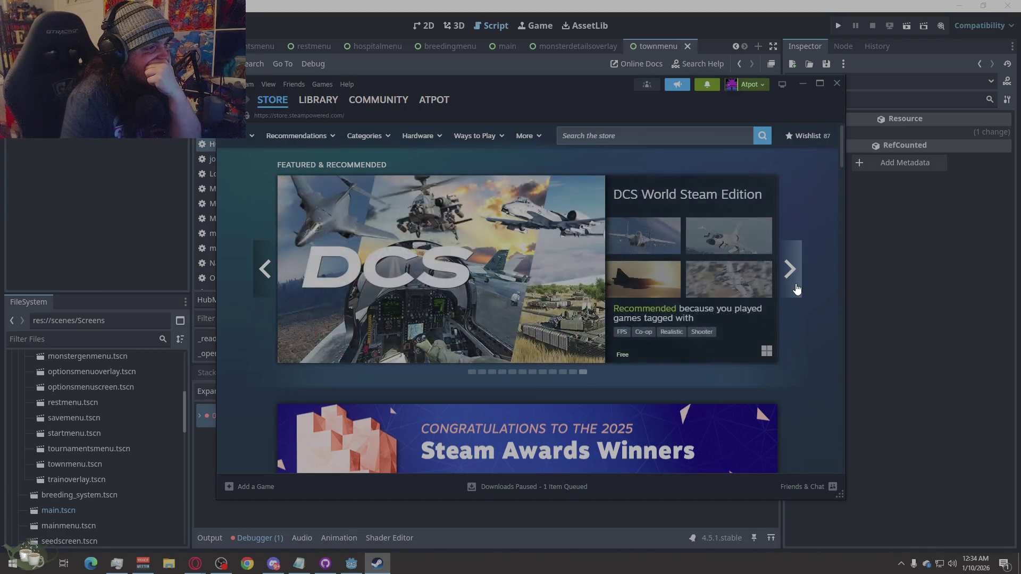
{"action": "left_click", "coordinate": [836, 83]}
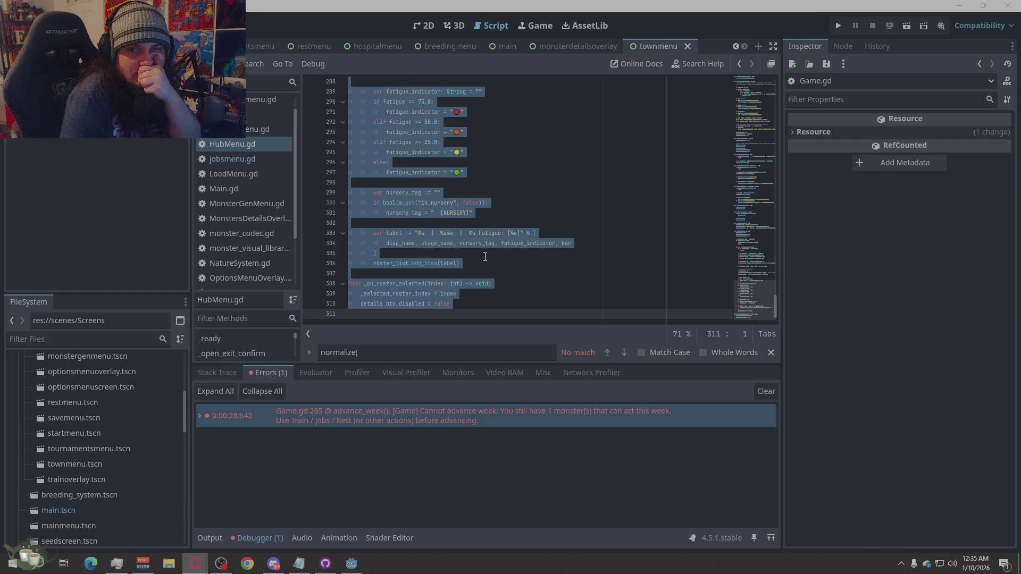
Open Game.gd and paste the updated code over its entire contents.
{"action": "left_click", "coordinate": [468, 152]}
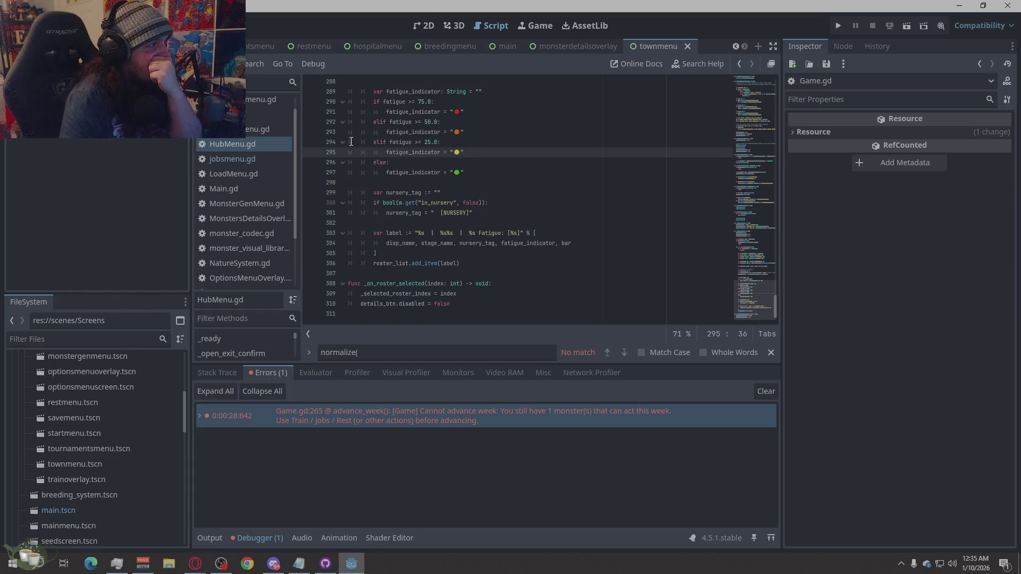
{"action": "left_click", "coordinate": [266, 113]}
{"action": "right_click", "coordinate": [540, 174]}
{"action": "left_click", "coordinate": [557, 287]}
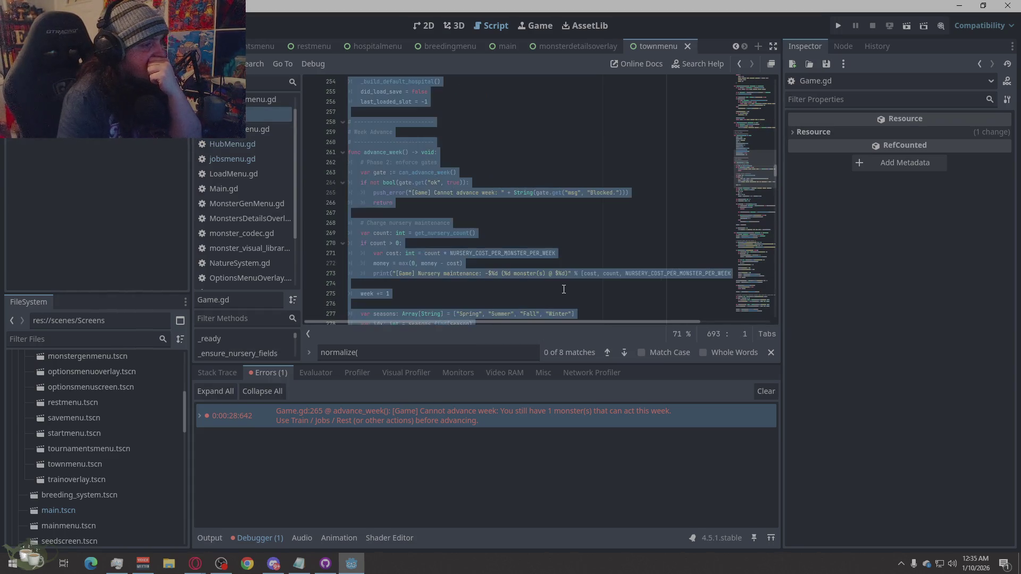
{"action": "key", "text": "ctrl+v"}
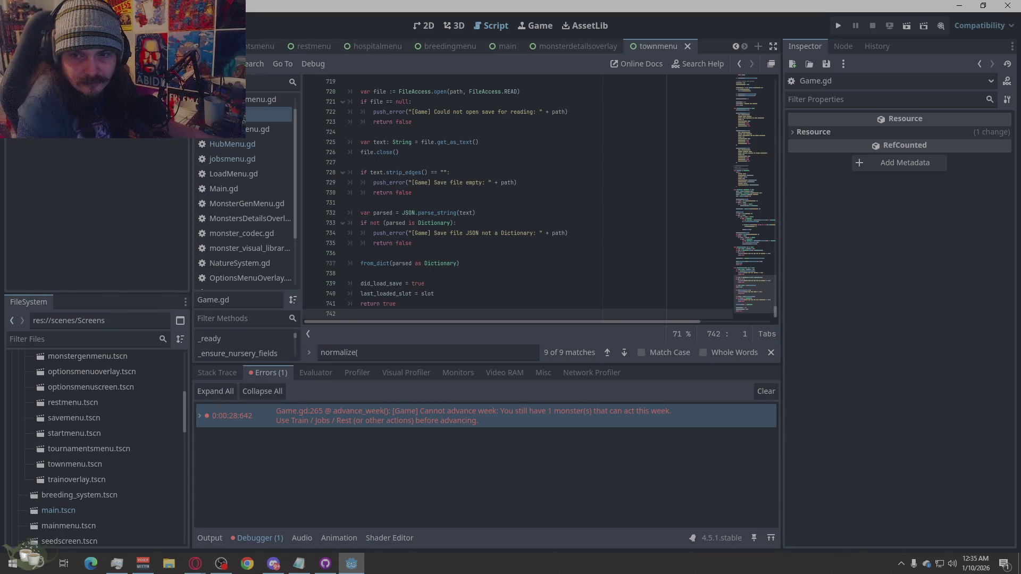
Bring up the trainoverlay.gd script in the editor.
{"action": "key", "text": "alt+Tab"}
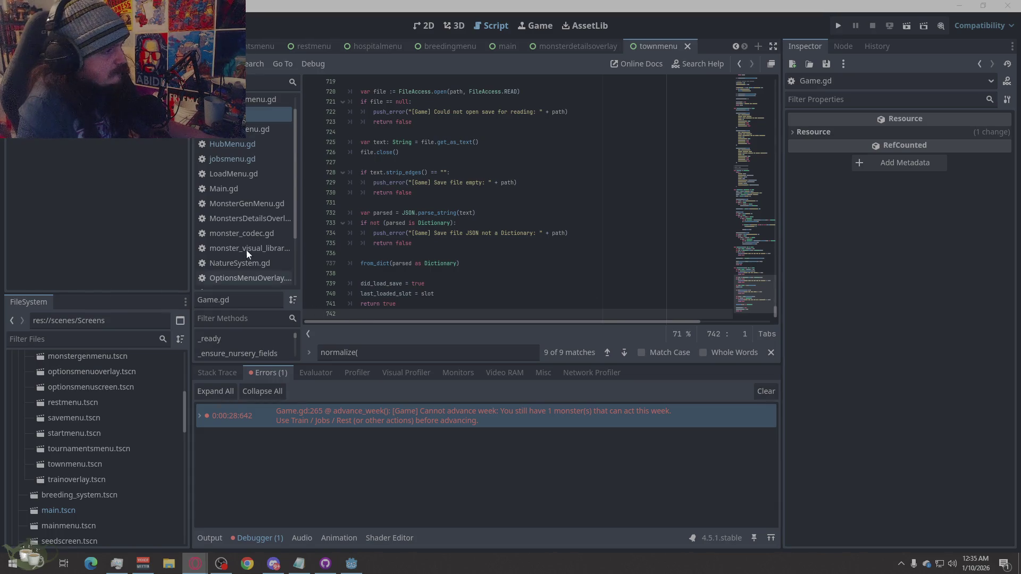
{"action": "scroll", "coordinate": [254, 256], "scroll_direction": "down", "scroll_amount": 3}
{"action": "left_click", "coordinate": [272, 277]}
Paste the new training code over trainoverlay.gd's selected code.
{"action": "right_click", "coordinate": [496, 248]}
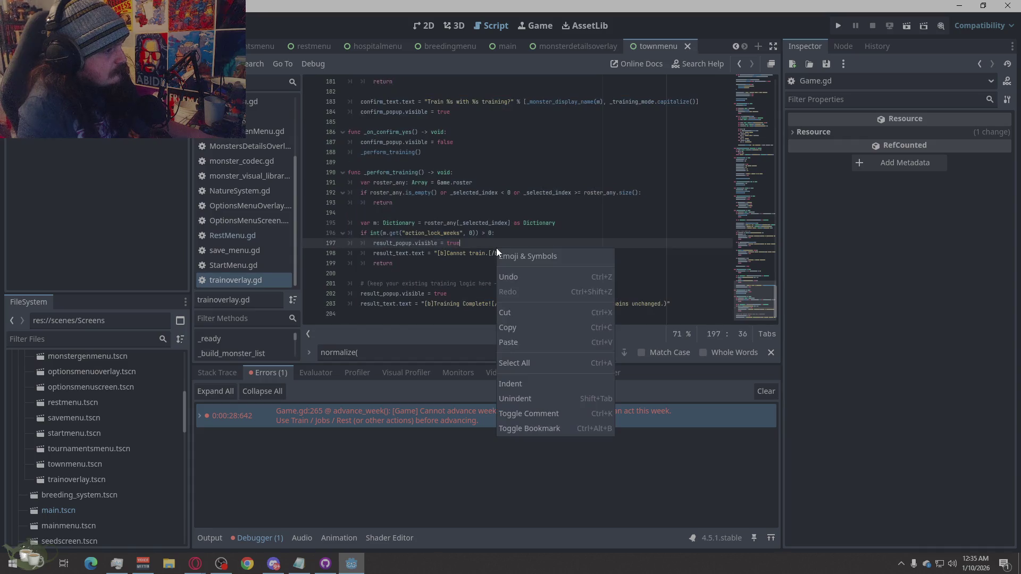
{"action": "left_click", "coordinate": [525, 359]}
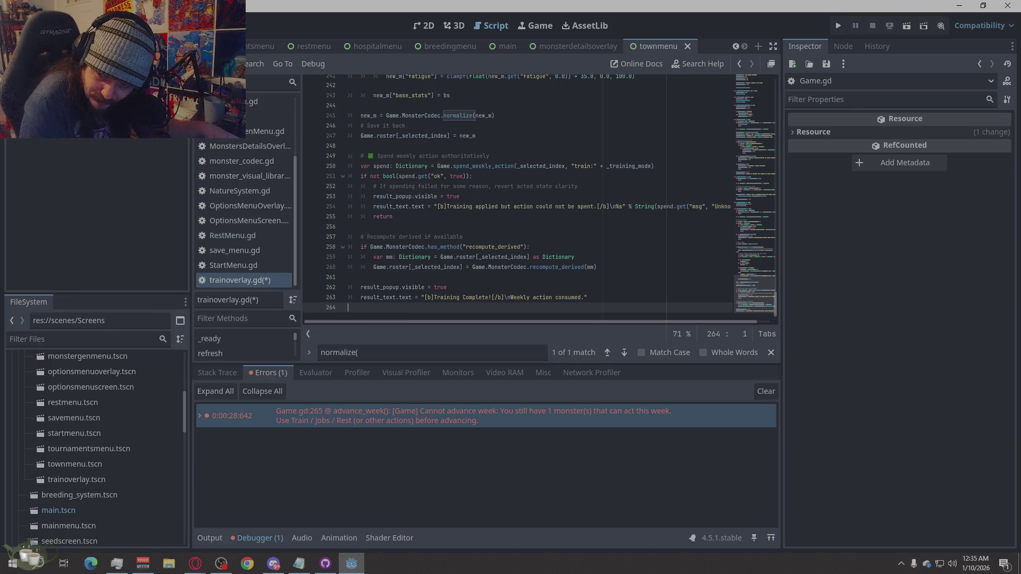
{"action": "key", "text": "alt+Tab"}
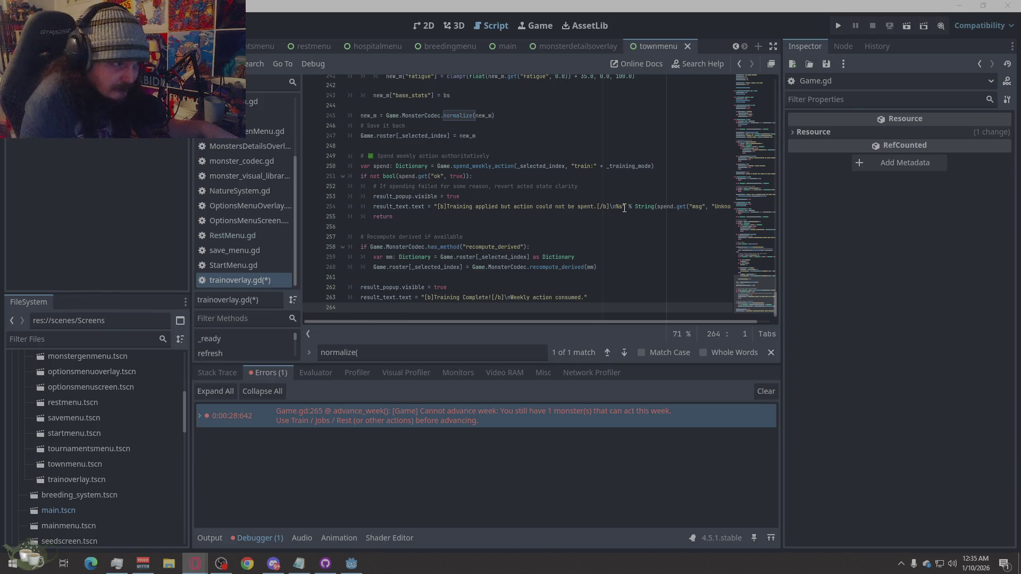
Replace RestMenu.gd's code with the new version and save the scripts.
{"action": "left_click", "coordinate": [250, 235]}
{"action": "right_click", "coordinate": [532, 230]}
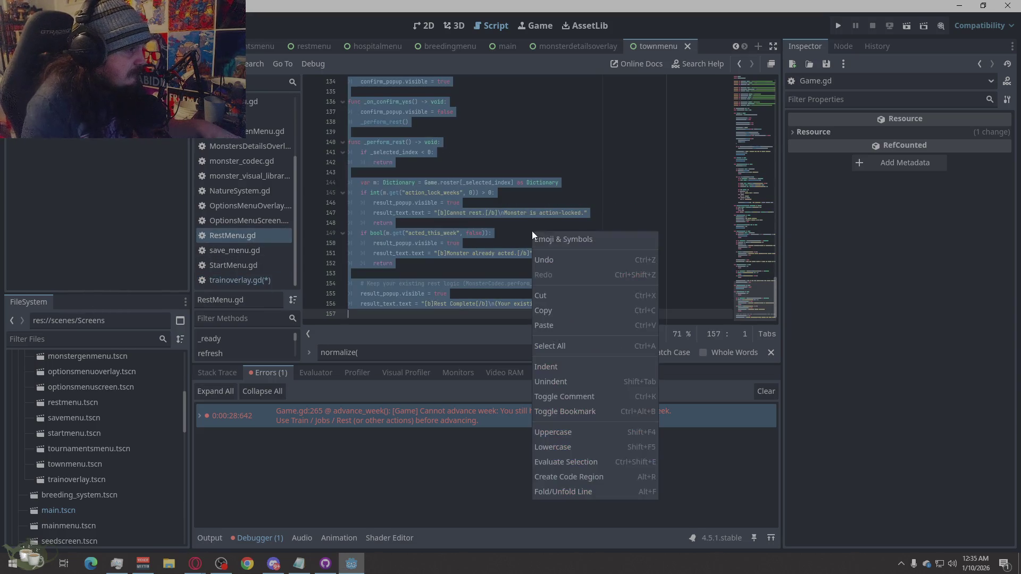
{"action": "left_click", "coordinate": [564, 346]}
{"action": "key", "text": "ctrl+v"}
{"action": "key", "text": "ctrl+s"}
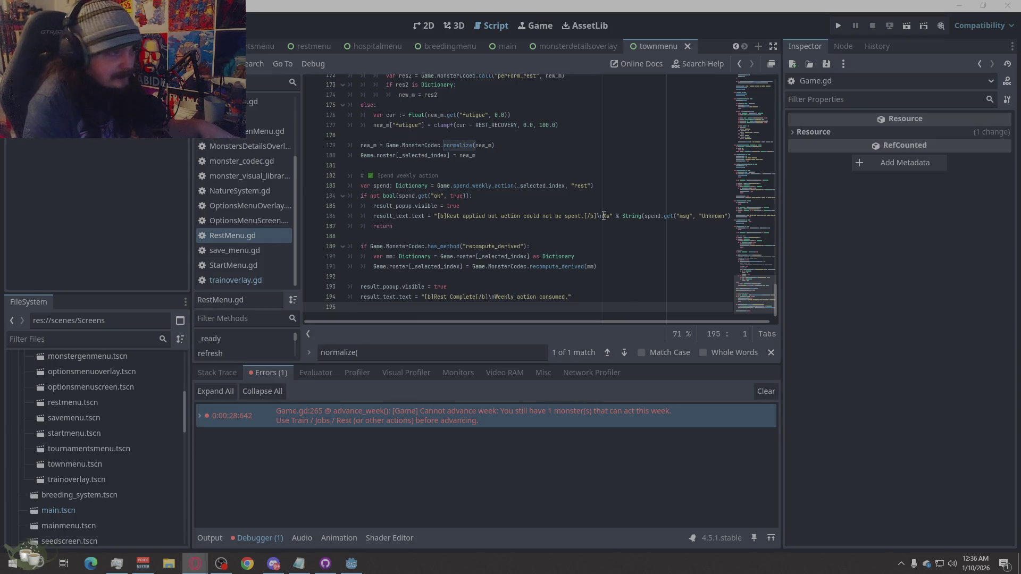
{"action": "scroll", "coordinate": [262, 149], "scroll_direction": "up", "scroll_amount": 3}
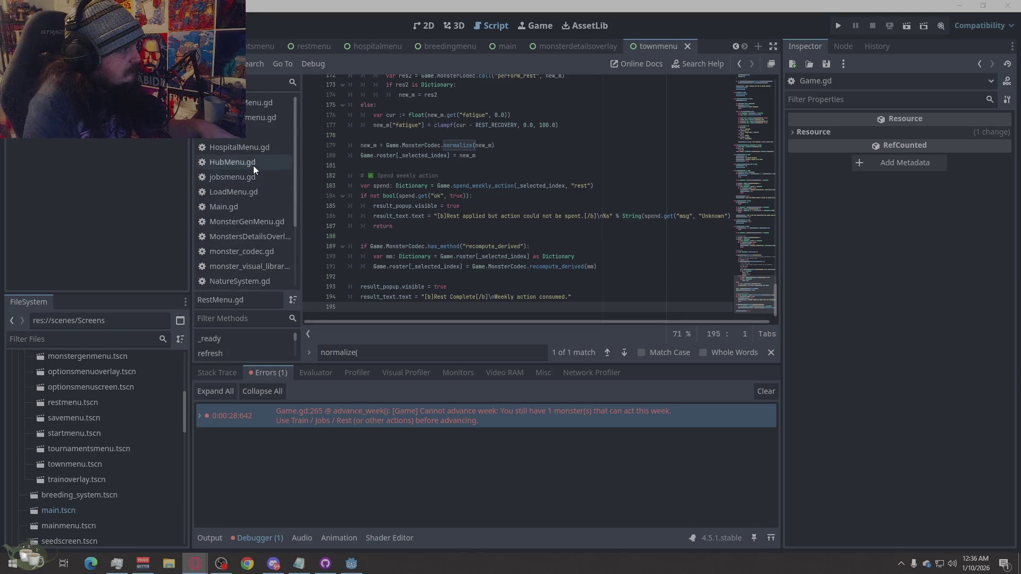
Replace HubMenu.gd's code with the new version and save.
{"action": "left_click", "coordinate": [253, 163]}
{"action": "right_click", "coordinate": [530, 204]}
{"action": "left_click", "coordinate": [550, 318]}
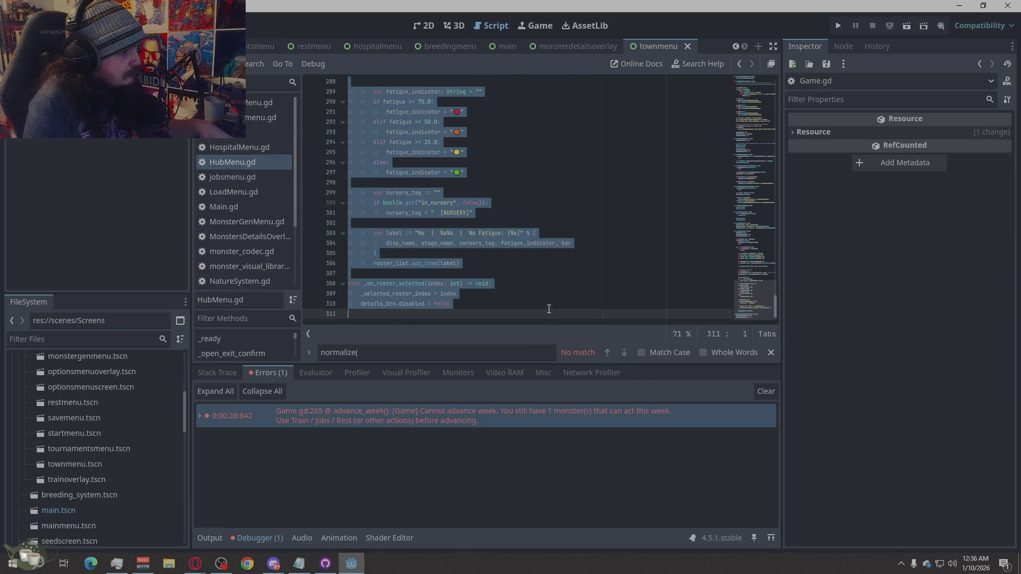
{"action": "key", "text": "ctrl+v"}
{"action": "key", "text": "ctrl+s"}
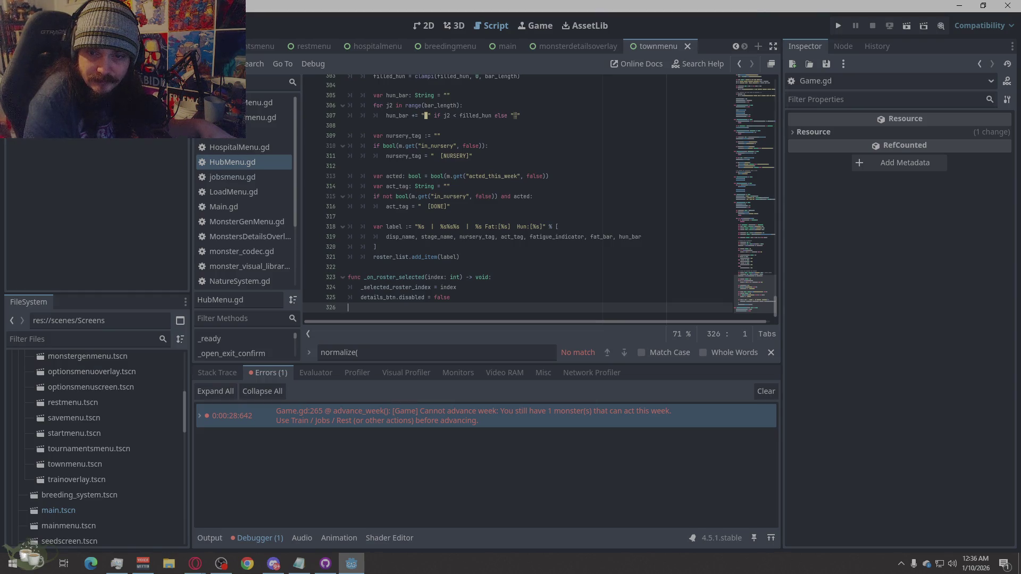
Look over MonstersDetailsOverlay.gd, then run the project and enter the hub.
{"action": "key", "text": "alt+Tab"}
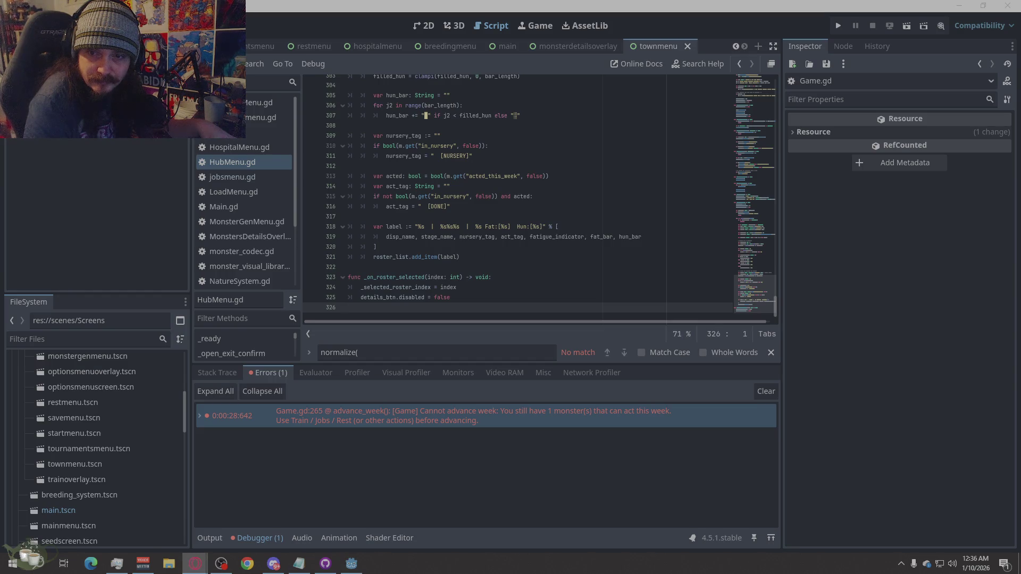
{"action": "left_click", "coordinate": [261, 235]}
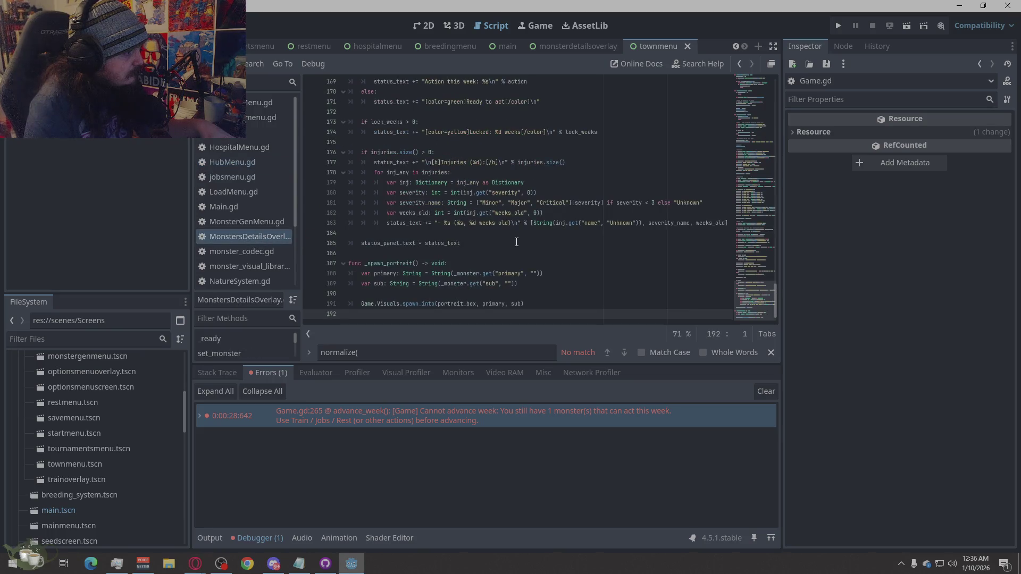
{"action": "right_click", "coordinate": [514, 243]}
{"action": "left_click", "coordinate": [534, 352]}
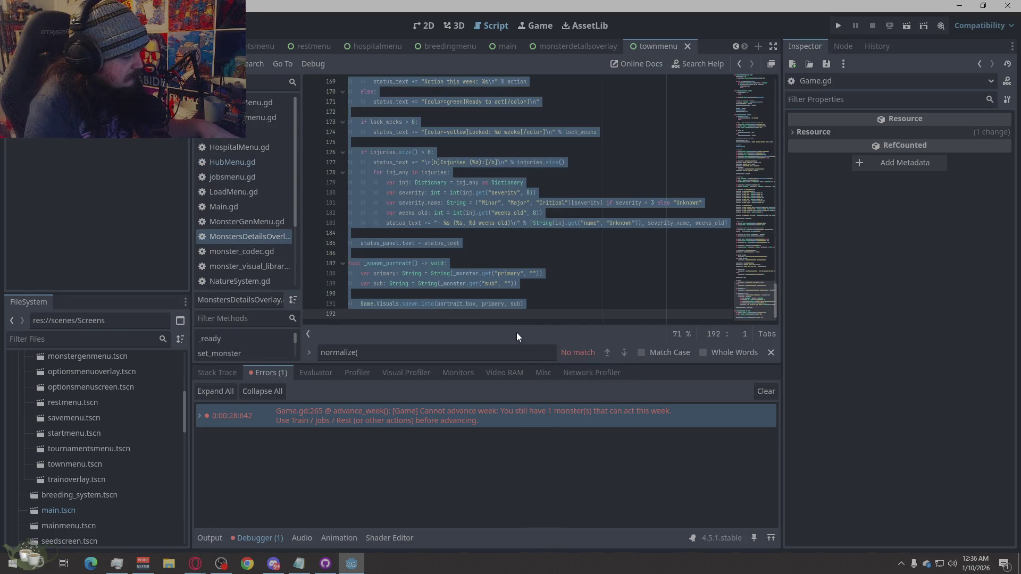
{"action": "key", "text": "alt+Tab"}
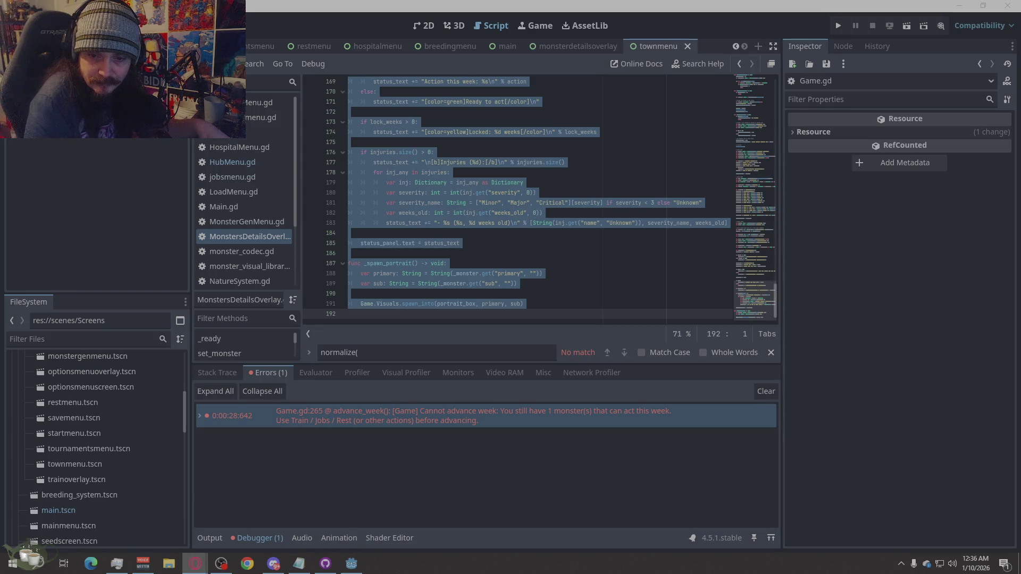
{"action": "left_click", "coordinate": [548, 267]}
{"action": "left_click", "coordinate": [838, 26]}
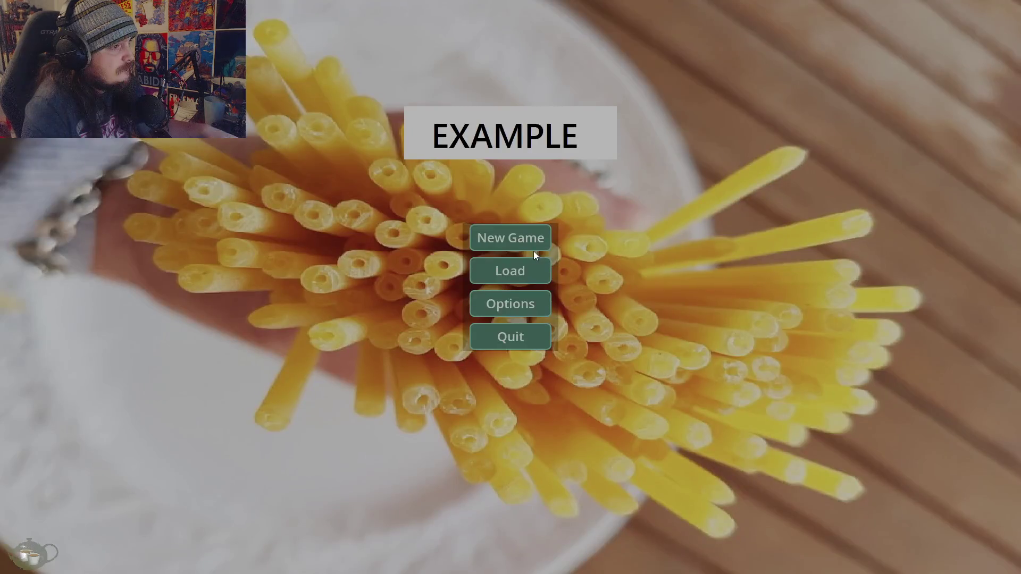
{"action": "left_click", "coordinate": [530, 235]}
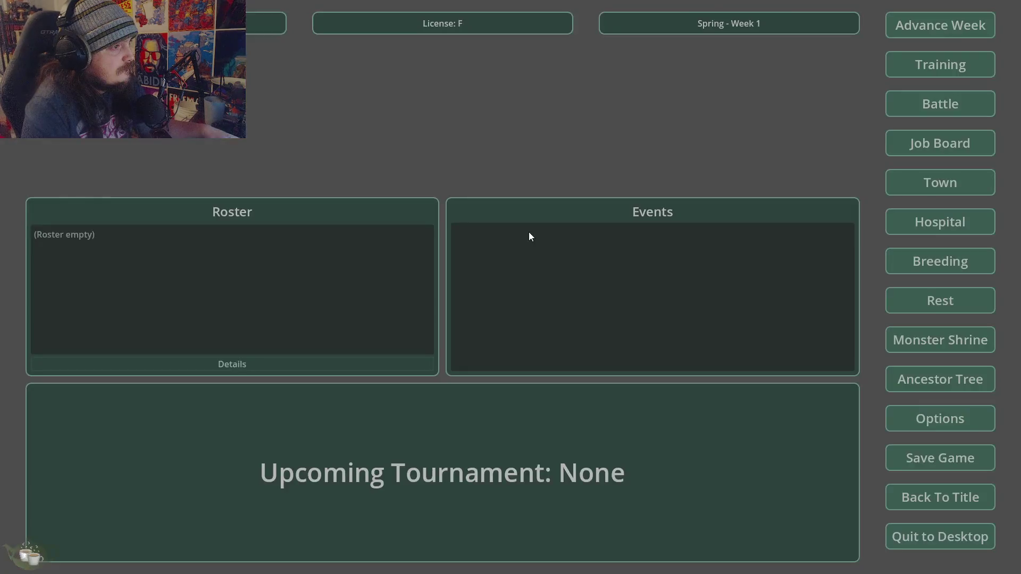
{"action": "left_click", "coordinate": [908, 492]}
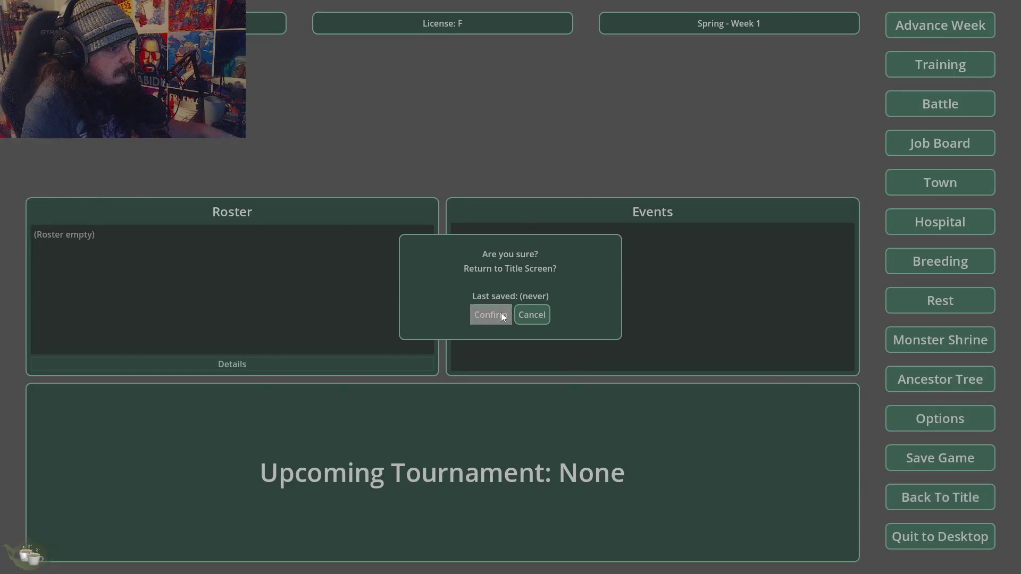
{"action": "left_click", "coordinate": [501, 314]}
{"action": "left_click", "coordinate": [503, 266]}
{"action": "left_click", "coordinate": [527, 250]}
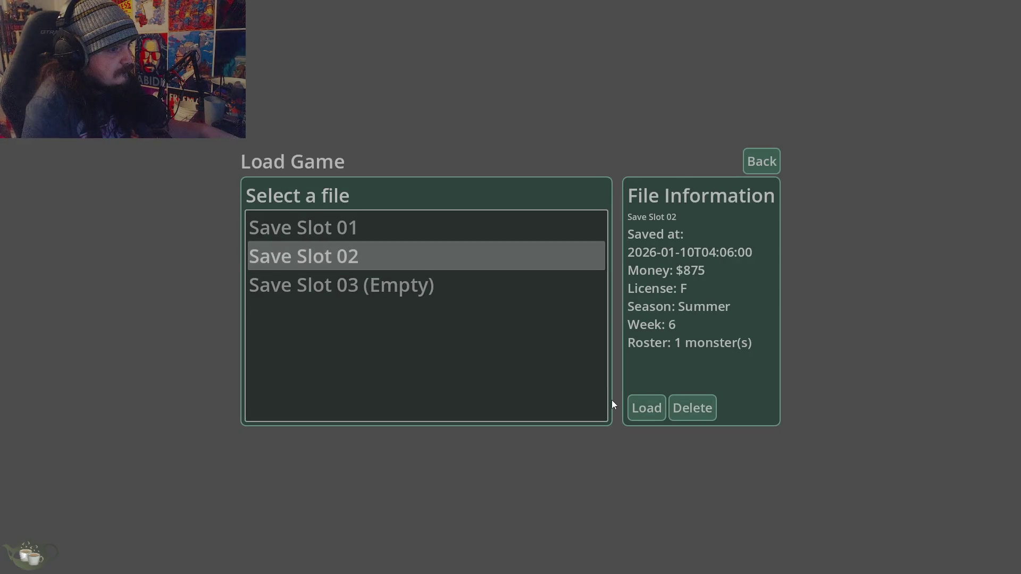
{"action": "left_click", "coordinate": [644, 411]}
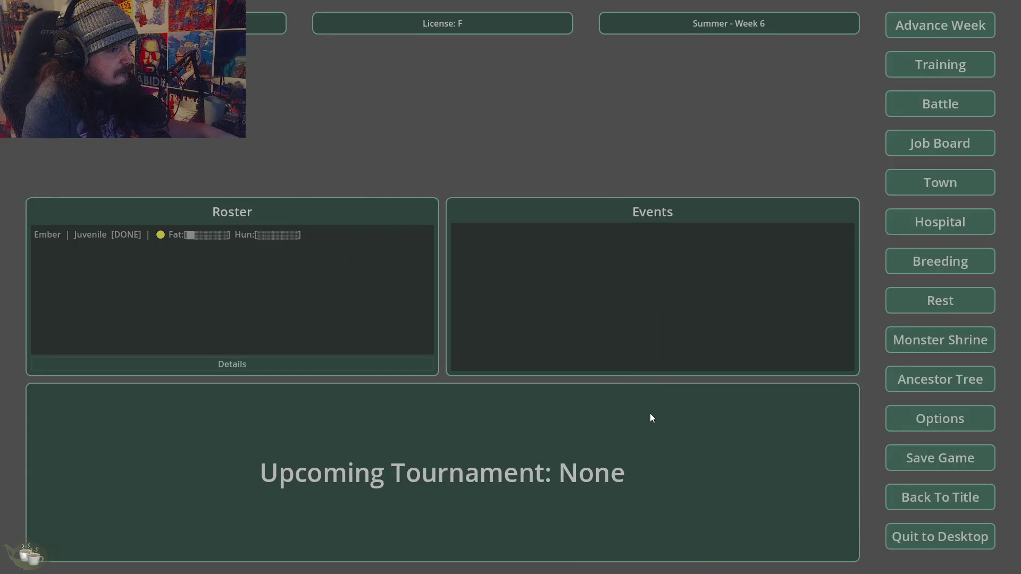
{"action": "left_click", "coordinate": [173, 238]}
{"action": "left_click", "coordinate": [207, 367]}
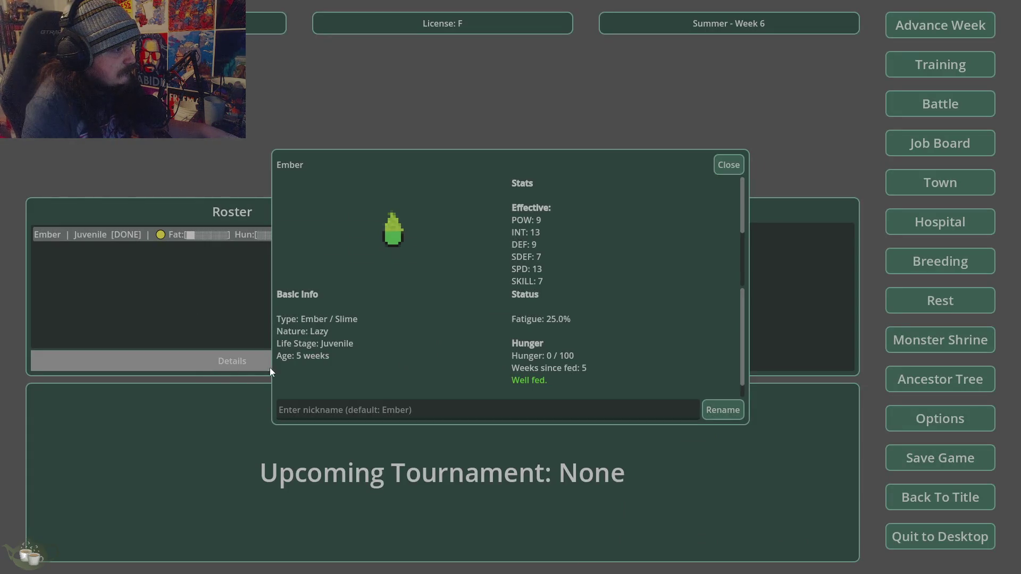
{"action": "left_click", "coordinate": [739, 165]}
{"action": "left_click", "coordinate": [925, 27]}
{"action": "left_click", "coordinate": [492, 330]}
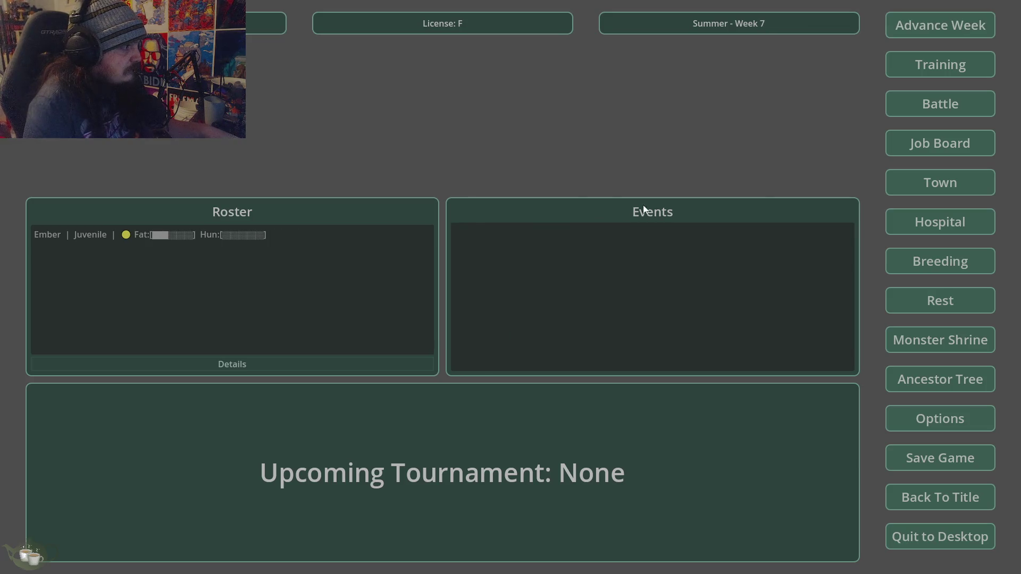
{"action": "left_click_drag", "start_coordinate": [240, 241], "coordinate": [309, 237]}
{"action": "left_click", "coordinate": [952, 61]}
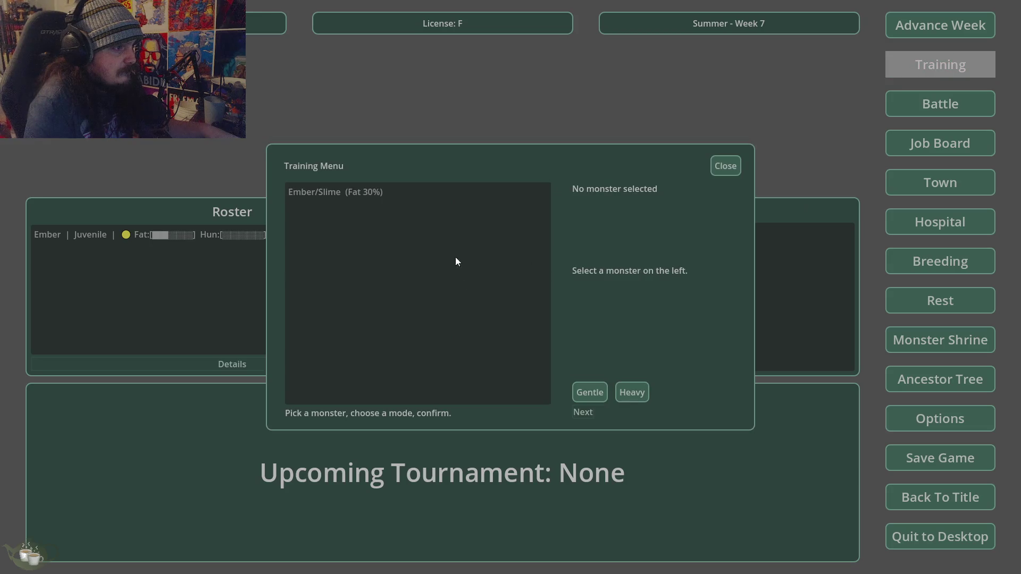
{"action": "left_click", "coordinate": [408, 197]}
{"action": "left_click", "coordinate": [588, 392]}
{"action": "left_click", "coordinate": [582, 411]}
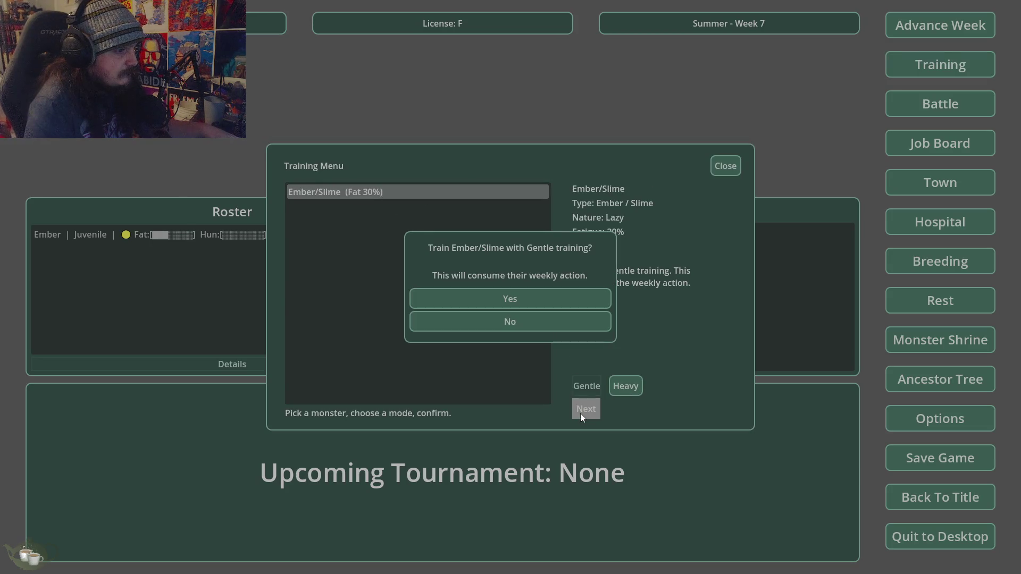
{"action": "left_click", "coordinate": [518, 300]}
{"action": "left_click", "coordinate": [519, 325]}
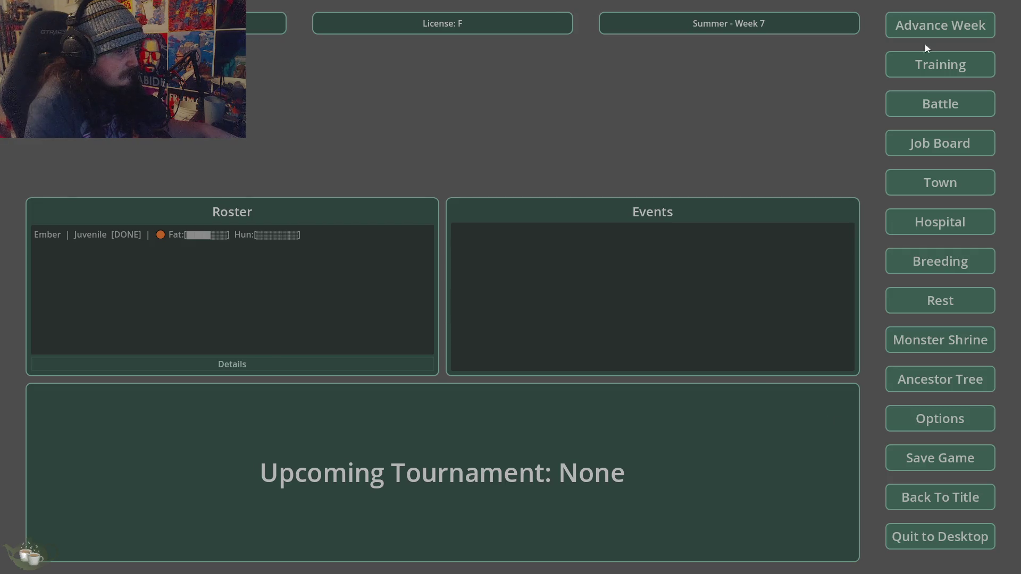
{"action": "left_click", "coordinate": [932, 23]}
{"action": "left_click", "coordinate": [500, 326]}
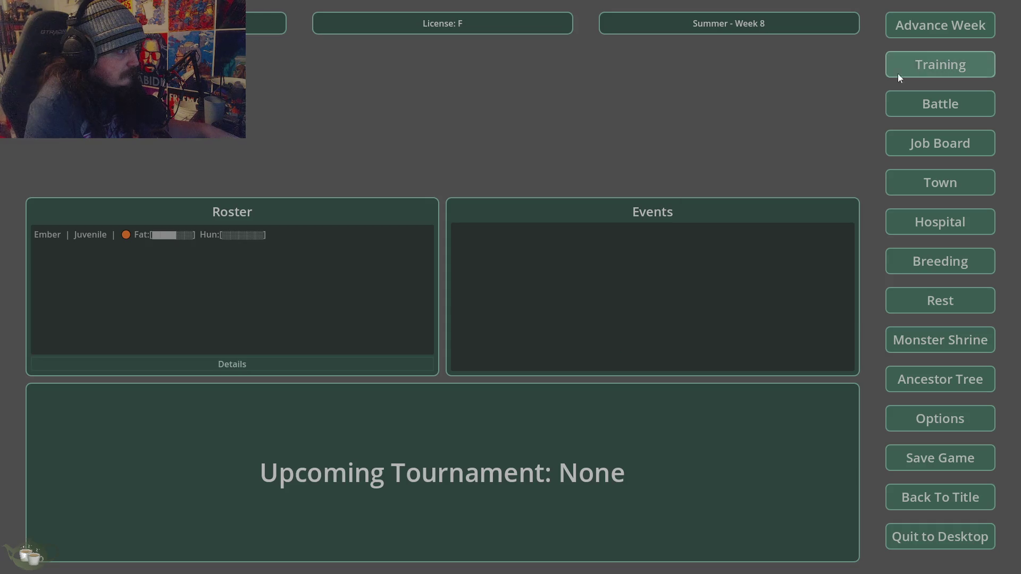
{"action": "left_click", "coordinate": [943, 25]}
{"action": "left_click", "coordinate": [510, 339]}
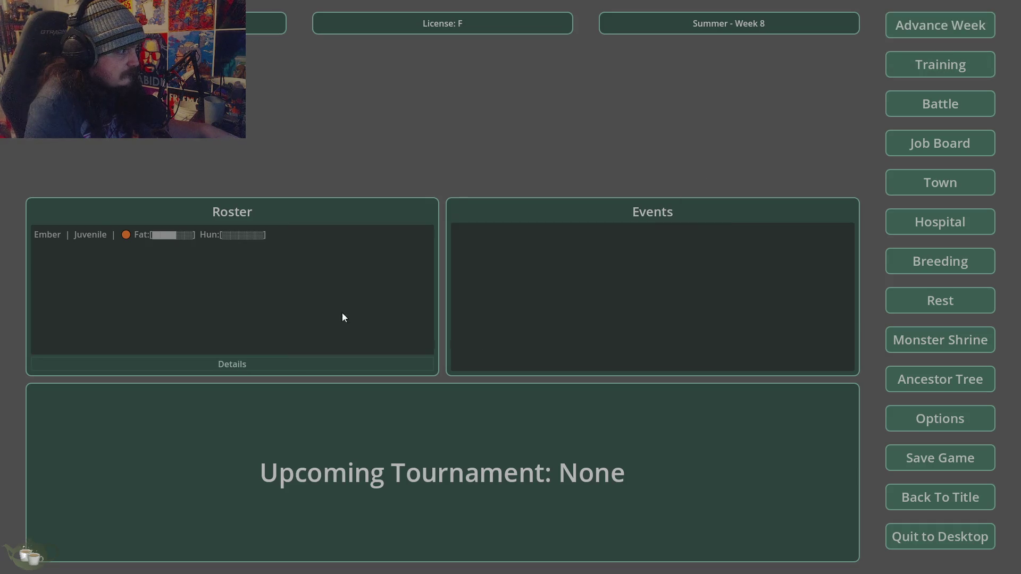
{"action": "left_click", "coordinate": [215, 237]}
{"action": "left_click", "coordinate": [258, 360]}
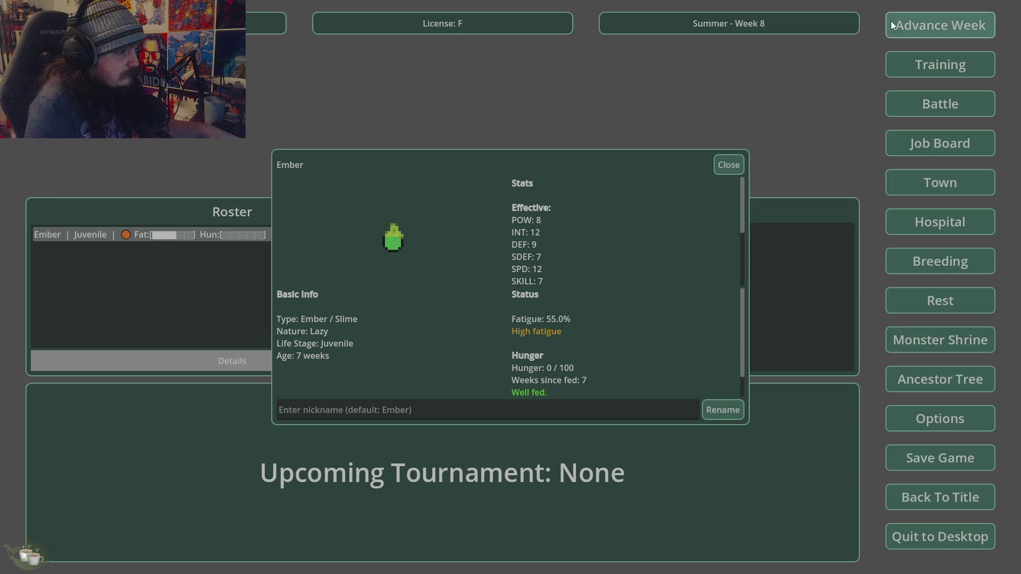
{"action": "left_click", "coordinate": [738, 159]}
{"action": "left_click", "coordinate": [940, 25]}
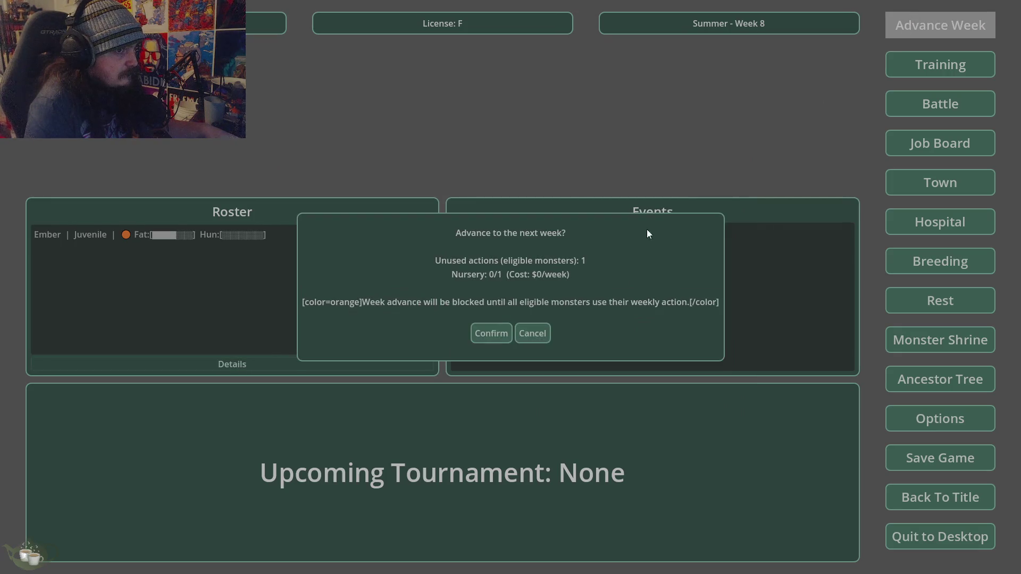
{"action": "left_click", "coordinate": [493, 330]}
{"action": "left_click", "coordinate": [216, 235]}
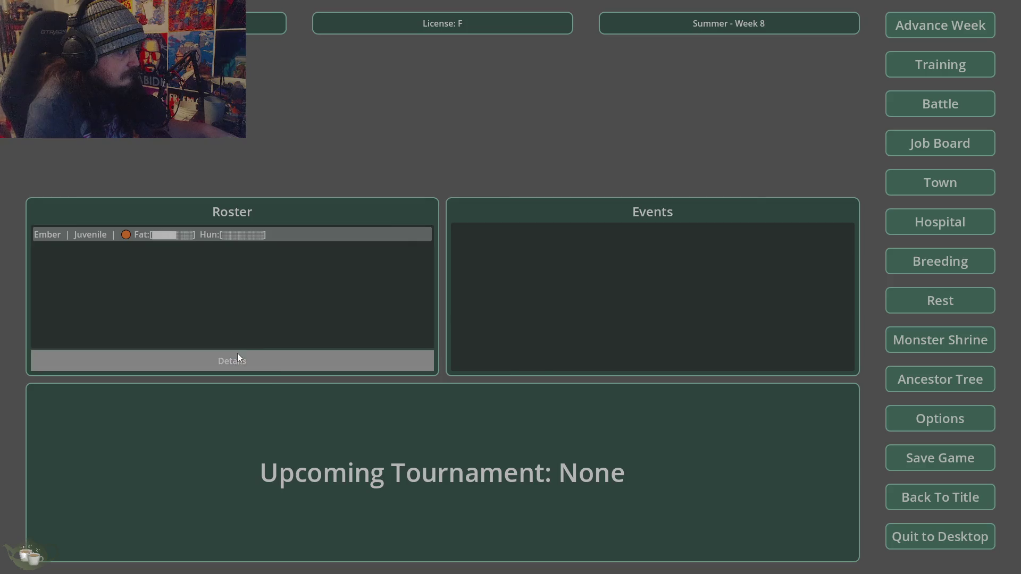
{"action": "left_click", "coordinate": [237, 360]}
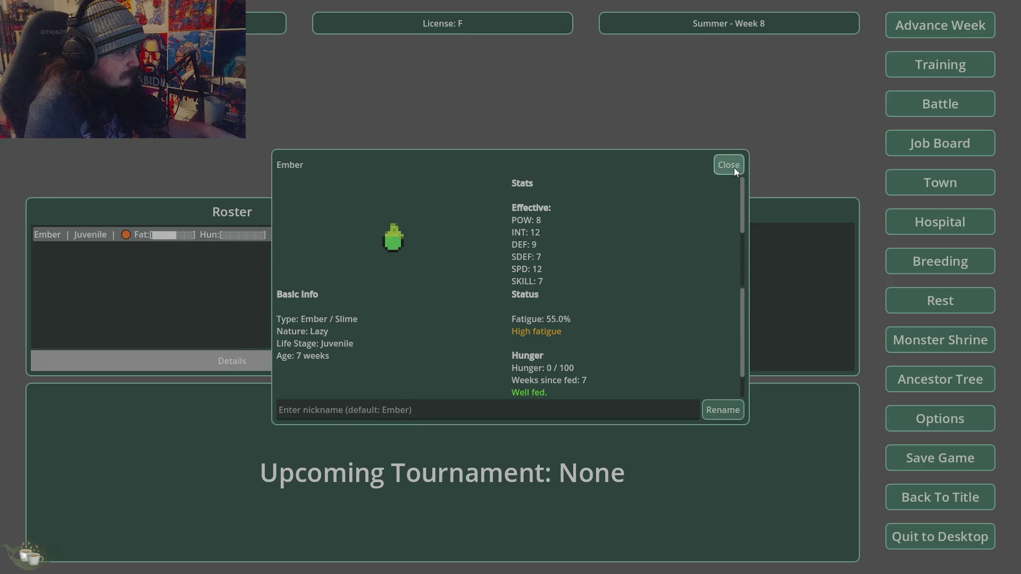
{"action": "left_click", "coordinate": [734, 167]}
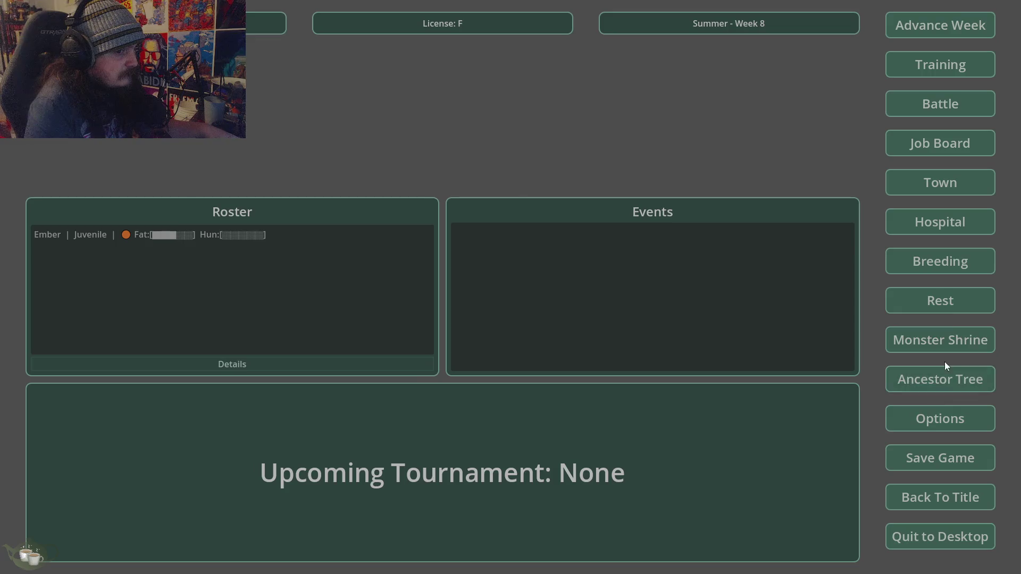
Rest Ember this week, then check its details for fatigue cut to 5%.
{"action": "left_click", "coordinate": [926, 303]}
{"action": "left_click", "coordinate": [525, 195]}
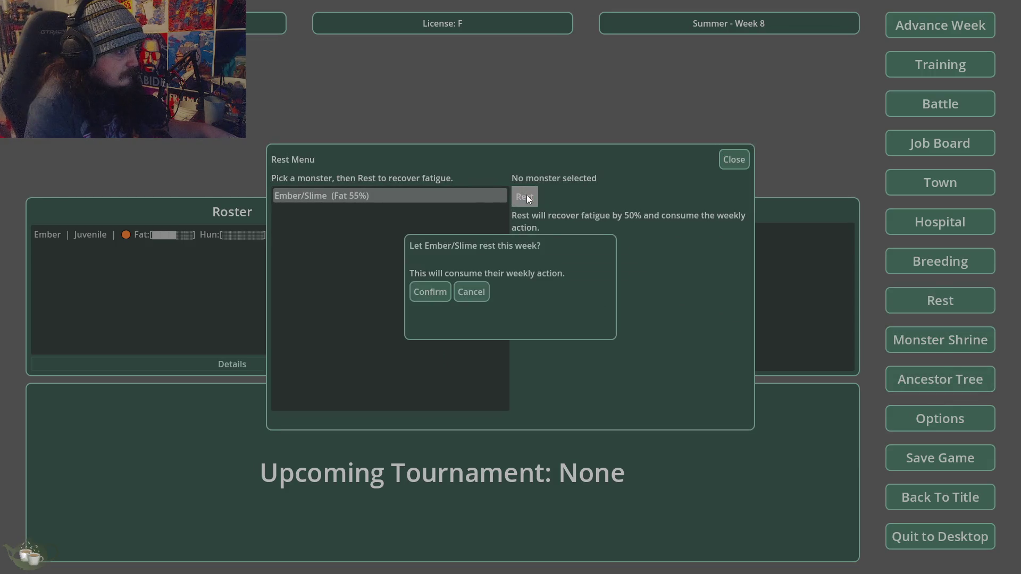
{"action": "left_click", "coordinate": [432, 288]}
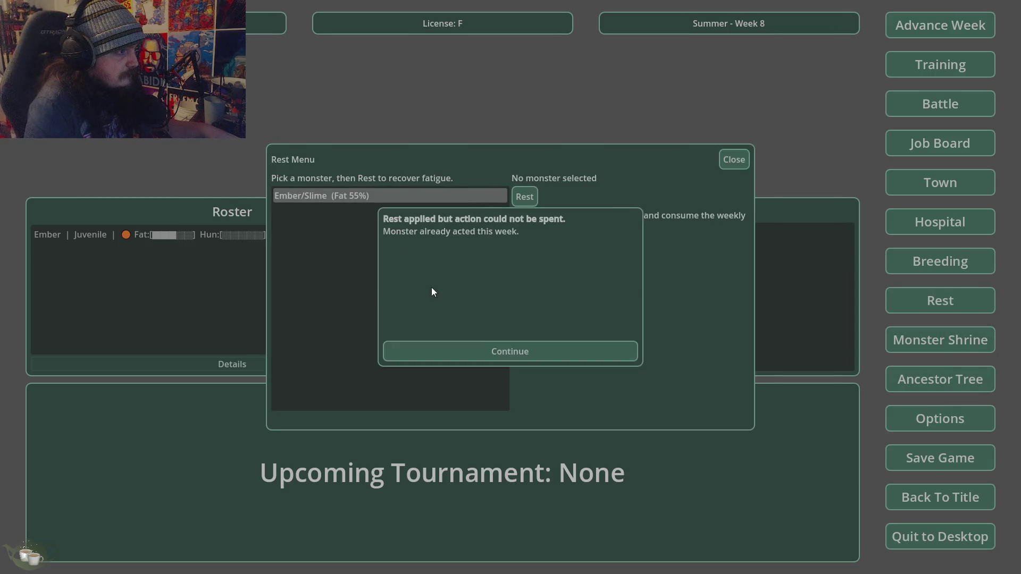
{"action": "left_click", "coordinate": [480, 352]}
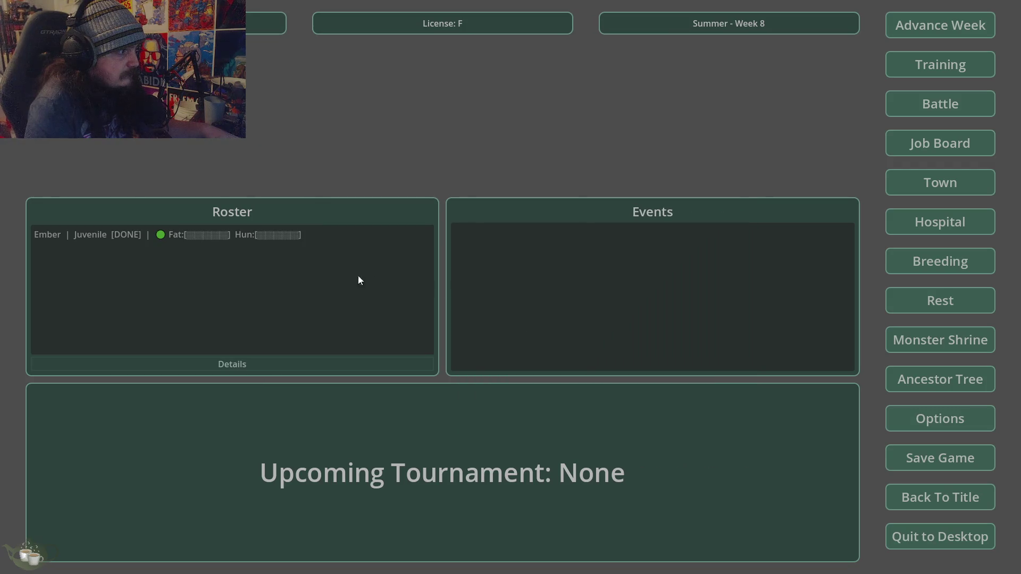
{"action": "left_click", "coordinate": [196, 234]}
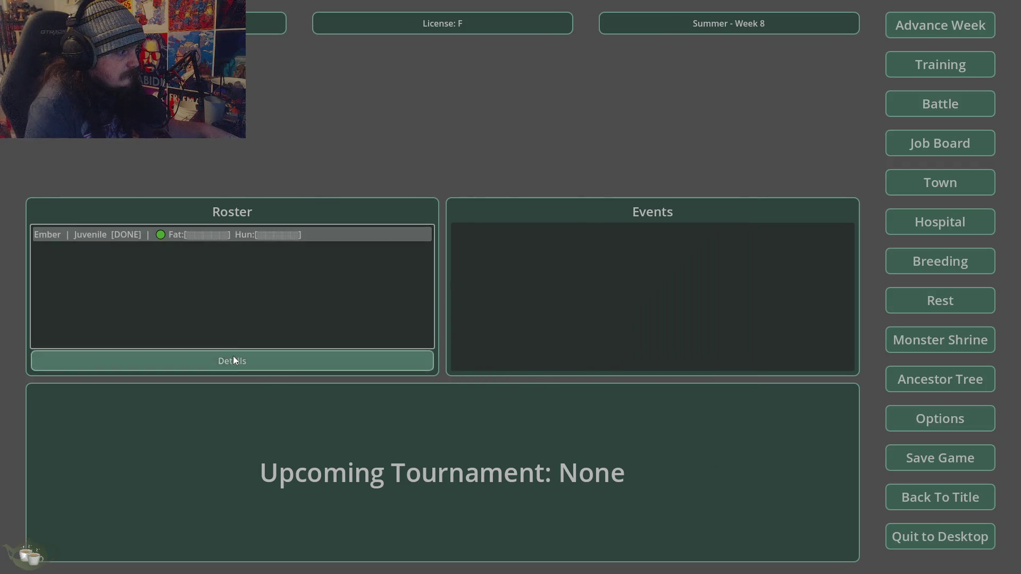
{"action": "left_click", "coordinate": [234, 362]}
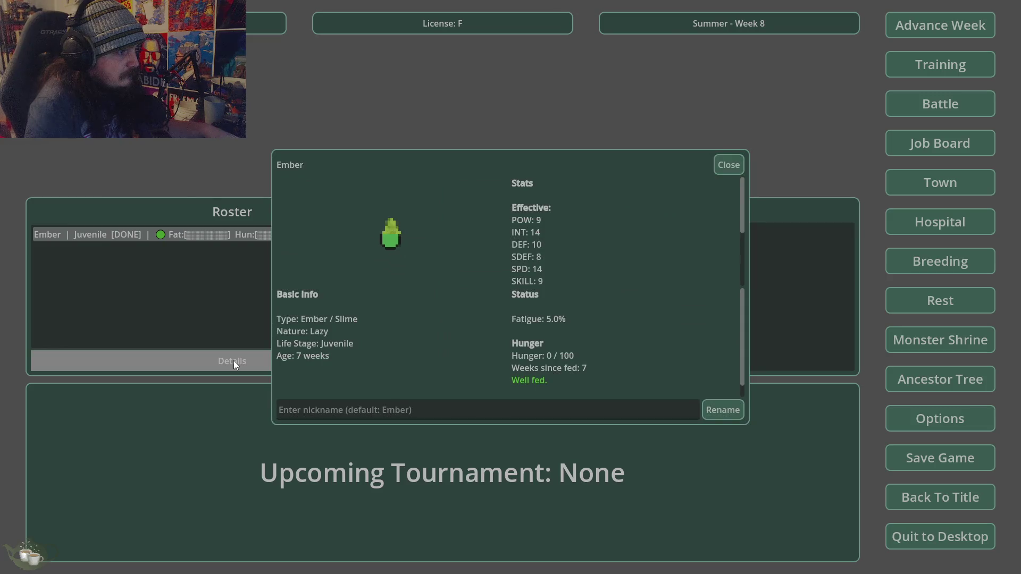
{"action": "left_click", "coordinate": [739, 164]}
Advance to Summer Week 9 and review Ember's details, cancelling a further advance.
{"action": "left_click", "coordinate": [955, 30]}
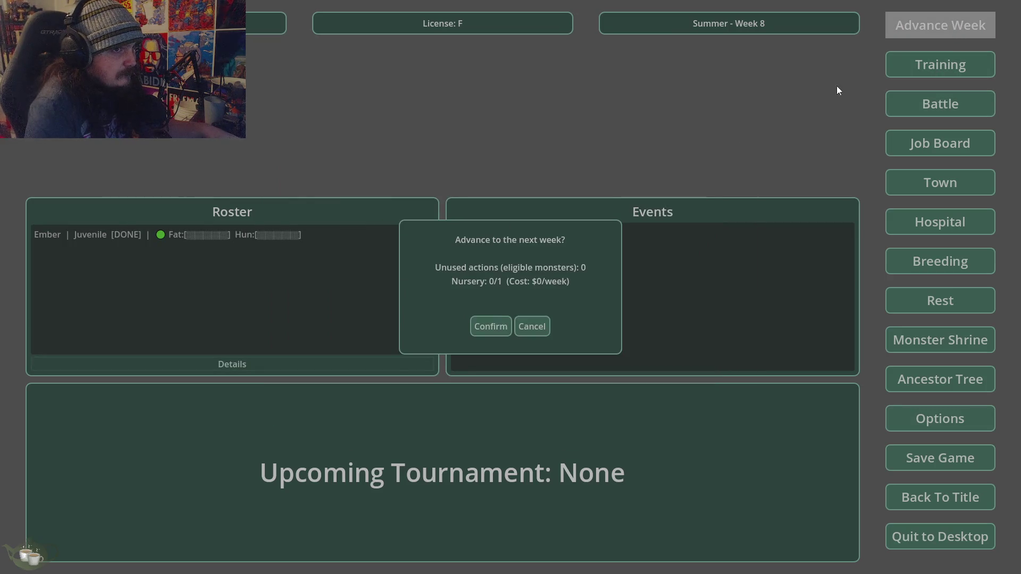
{"action": "left_click", "coordinate": [487, 325]}
{"action": "left_click", "coordinate": [194, 238]}
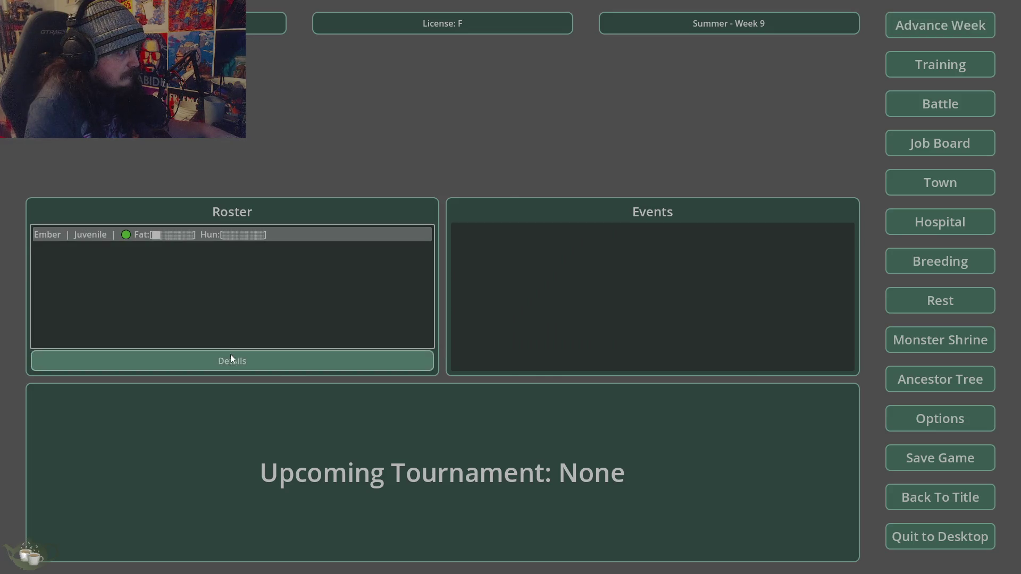
{"action": "left_click", "coordinate": [230, 361]}
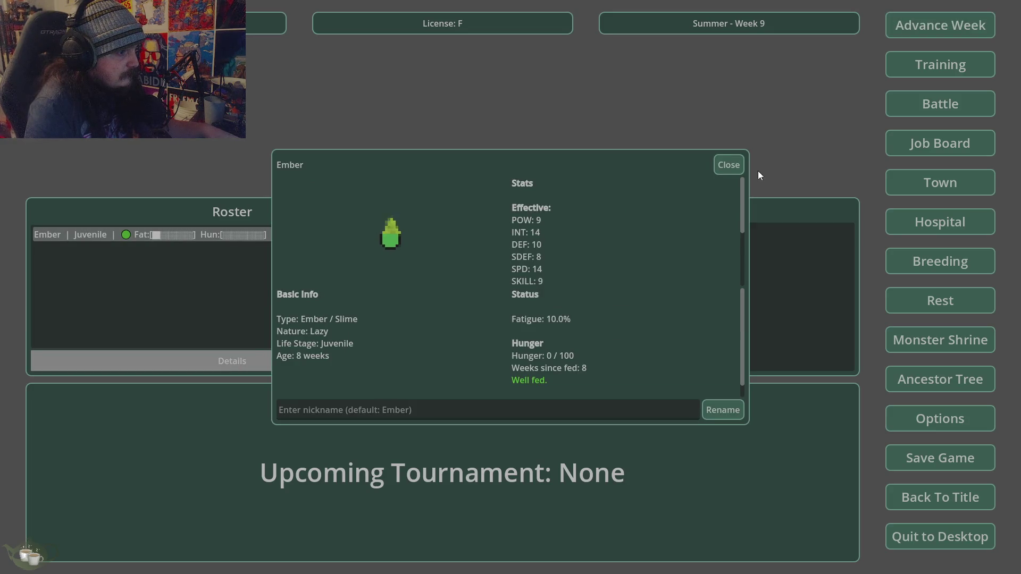
{"action": "left_click", "coordinate": [728, 165]}
{"action": "left_click", "coordinate": [928, 33]}
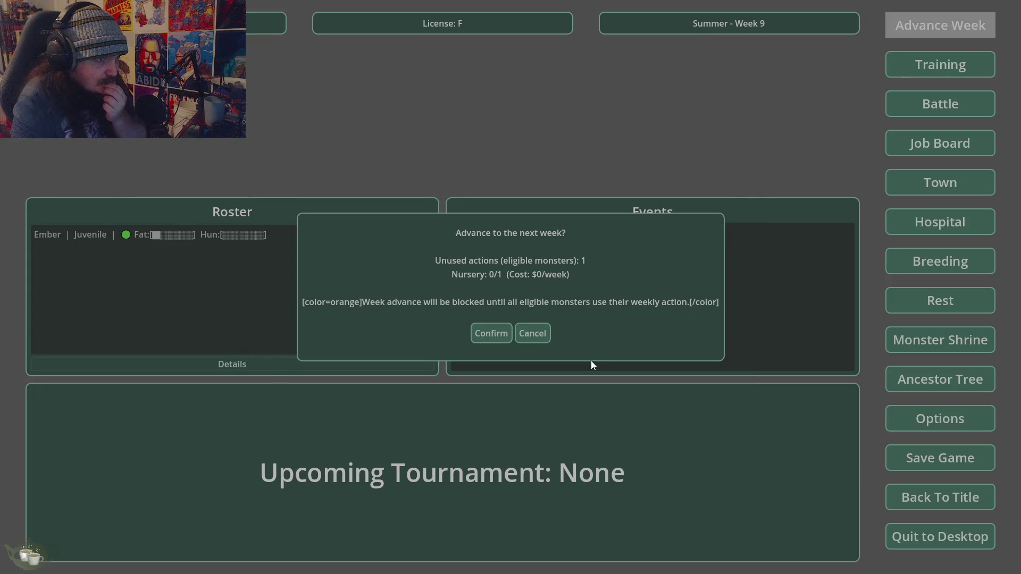
{"action": "left_click", "coordinate": [483, 336]}
{"action": "left_click", "coordinate": [151, 232]}
{"action": "left_click", "coordinate": [221, 357]}
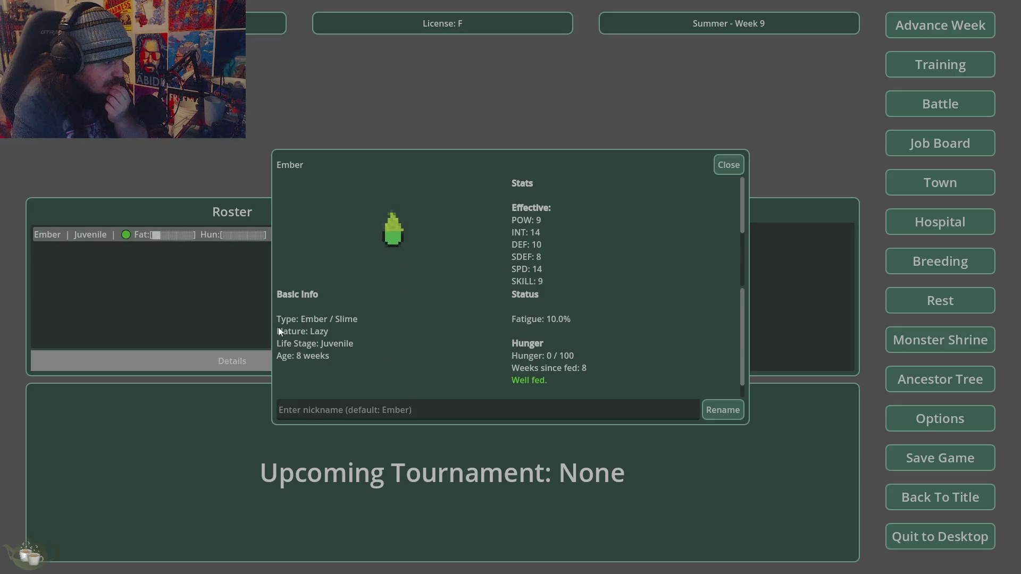
{"action": "left_click", "coordinate": [723, 168]}
Stay at Summer Week 9 and quit the game to desktop.
{"action": "left_click", "coordinate": [974, 29]}
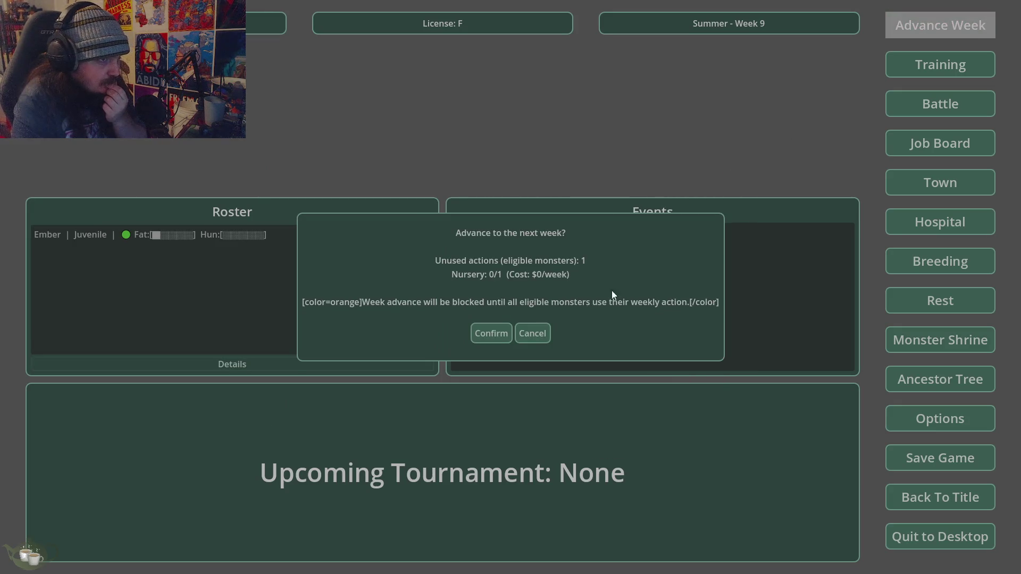
{"action": "left_click", "coordinate": [490, 338]}
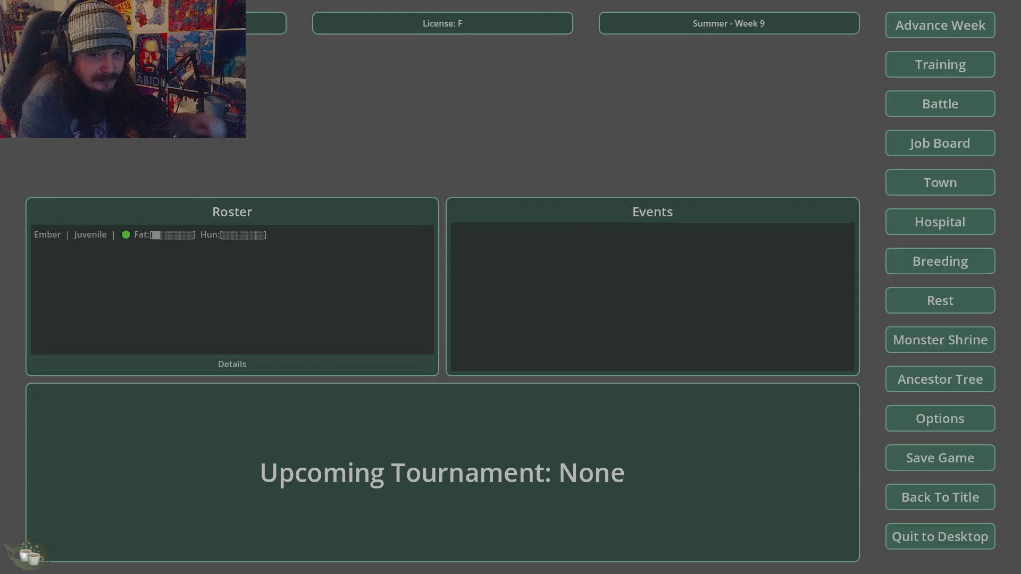
{"action": "left_click", "coordinate": [940, 537]}
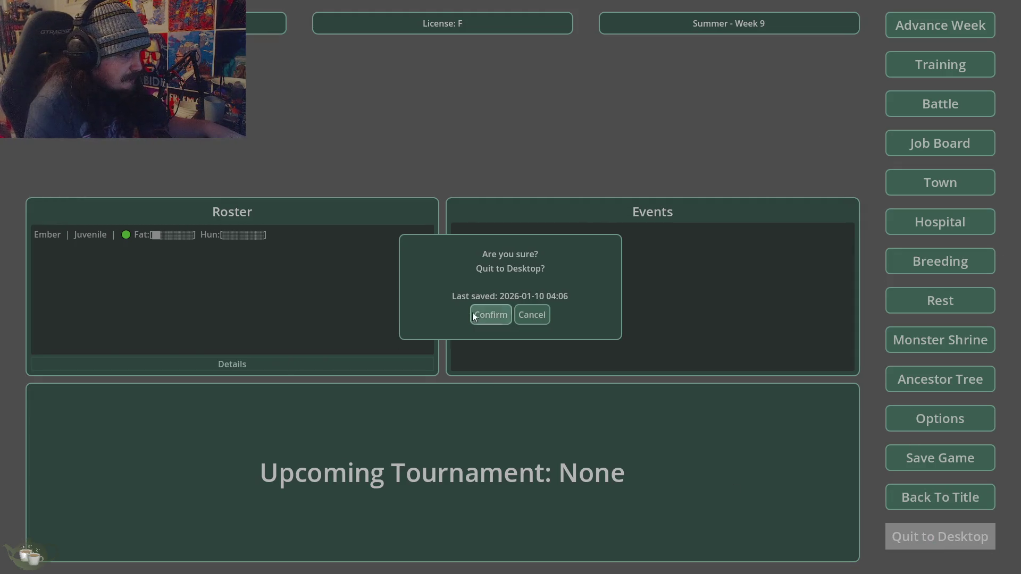
{"action": "left_click", "coordinate": [470, 313]}
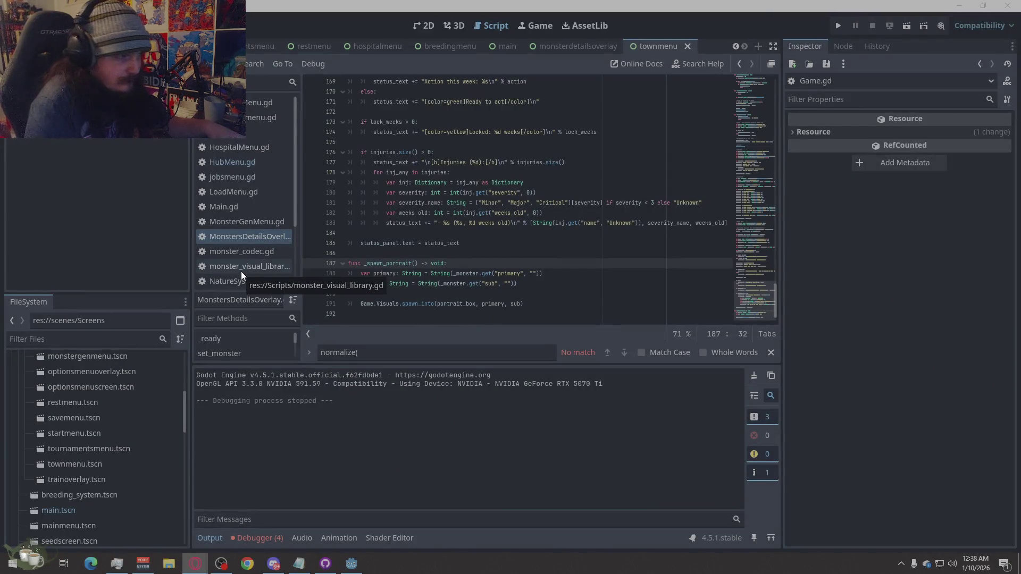
Replace all the code in the monster details overlay script with the new pasted code.
{"action": "right_click", "coordinate": [528, 263]}
{"action": "left_click", "coordinate": [553, 376]}
{"action": "key", "text": "ctrl+v"}
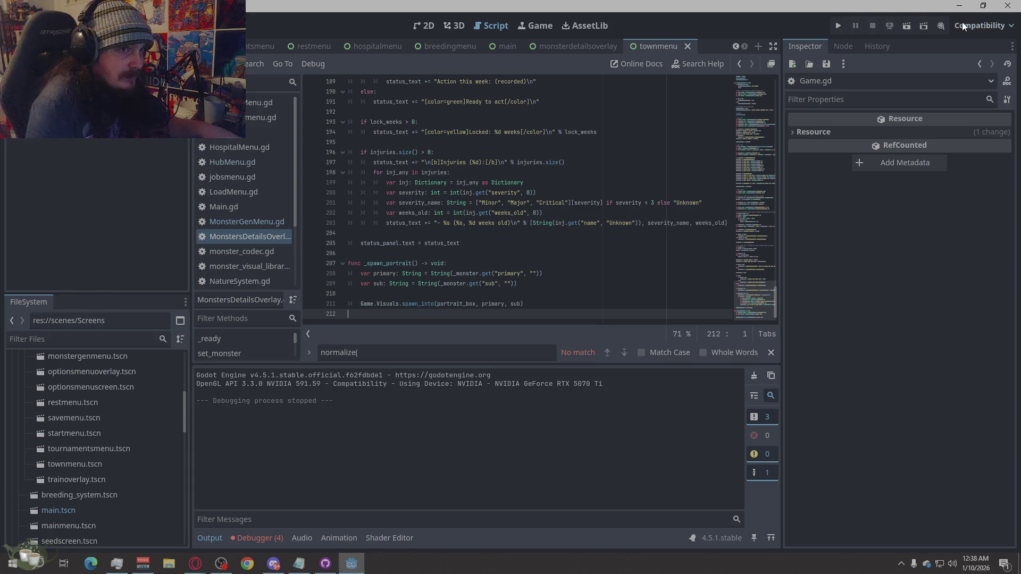
Run the game, load Save Slot 02, and check Ember's details in the roster.
{"action": "left_click", "coordinate": [839, 26]}
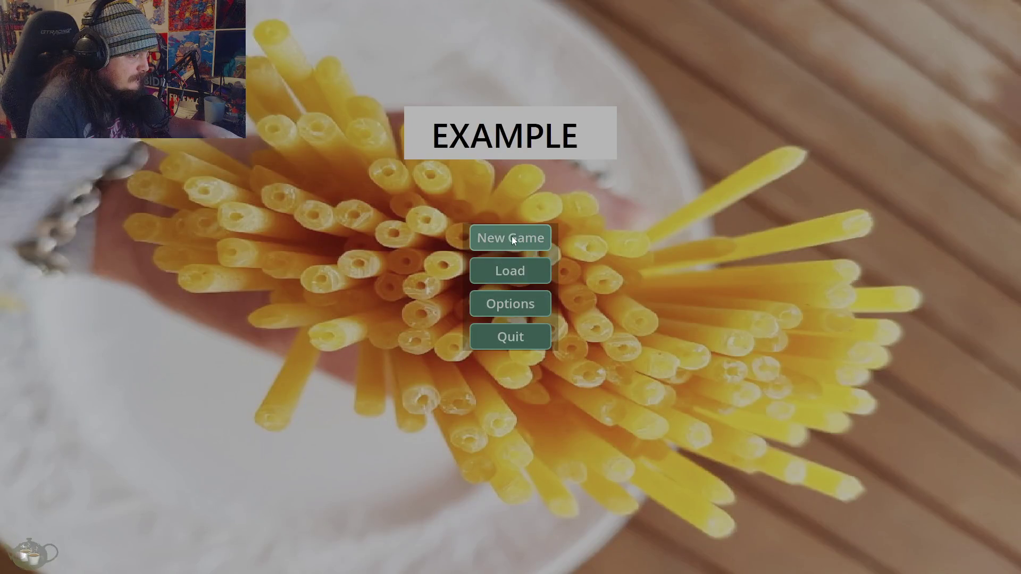
{"action": "left_click", "coordinate": [510, 270]}
{"action": "left_click", "coordinate": [471, 254]}
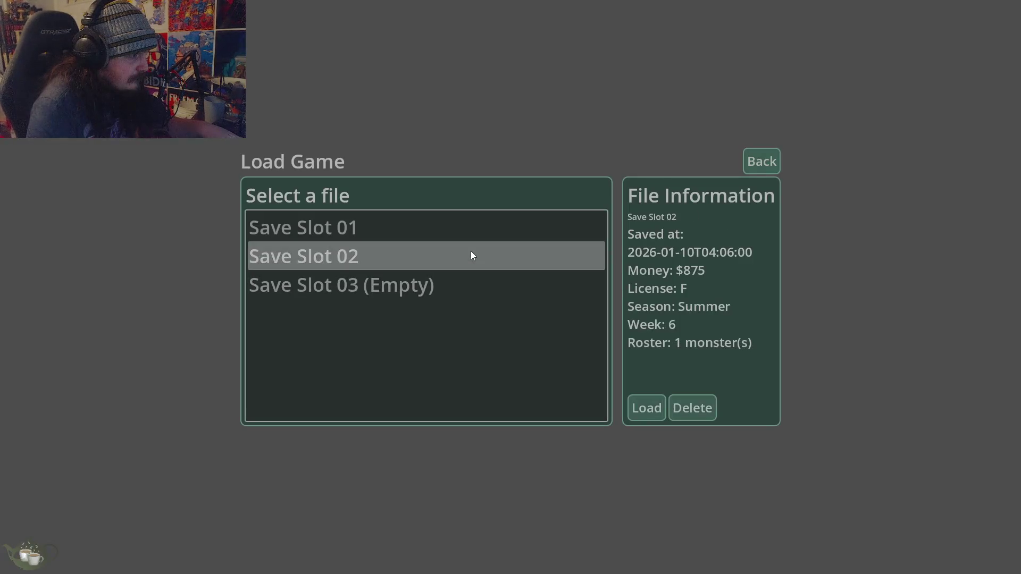
{"action": "left_click", "coordinate": [646, 408]}
{"action": "left_click", "coordinate": [222, 234]}
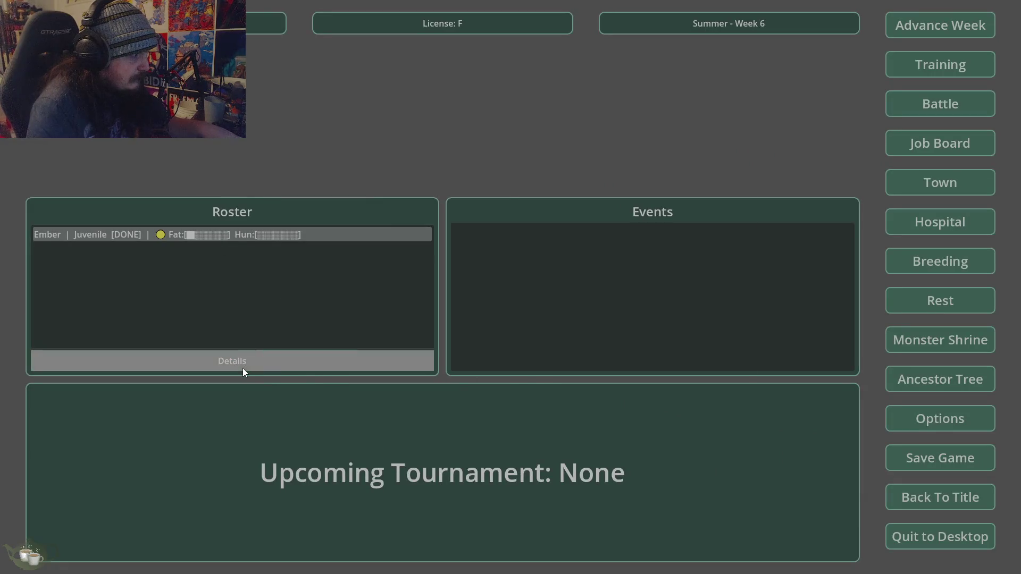
{"action": "left_click", "coordinate": [243, 368]}
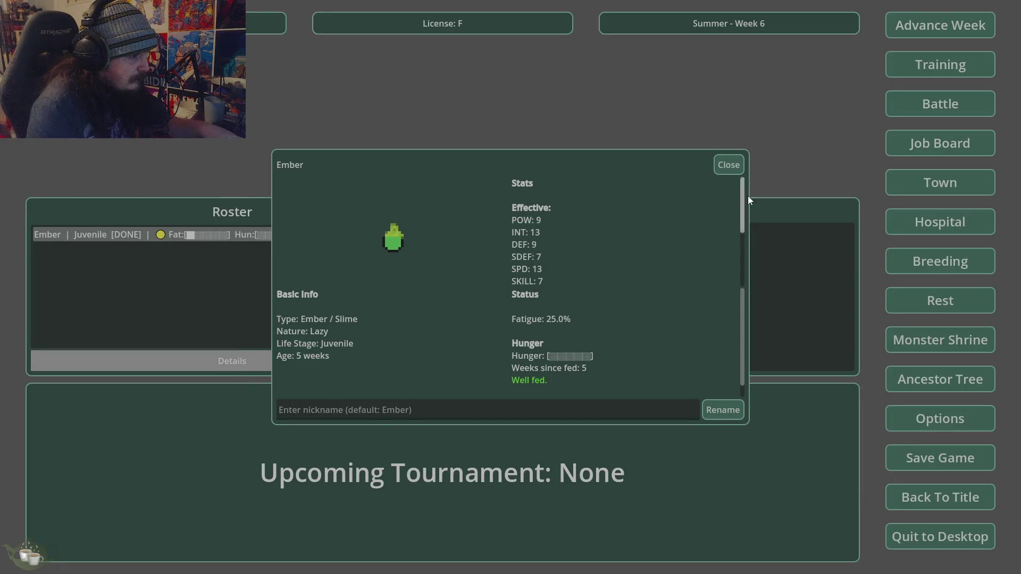
{"action": "left_click", "coordinate": [726, 168]}
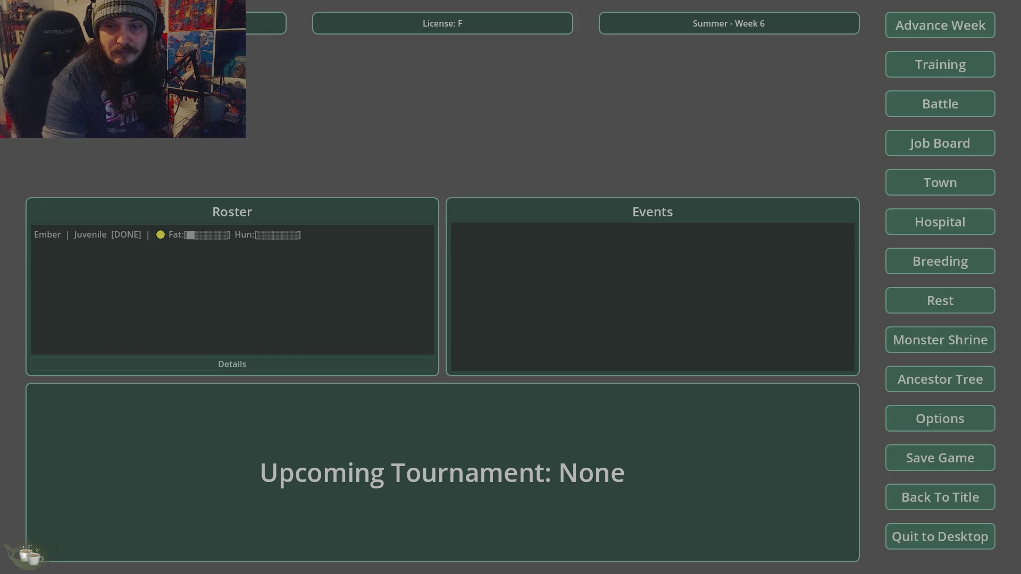
Quit the running game to desktop, back to MonstersDetailsOverlay.gd in the editor.
{"action": "left_click", "coordinate": [926, 529]}
{"action": "left_click", "coordinate": [488, 318]}
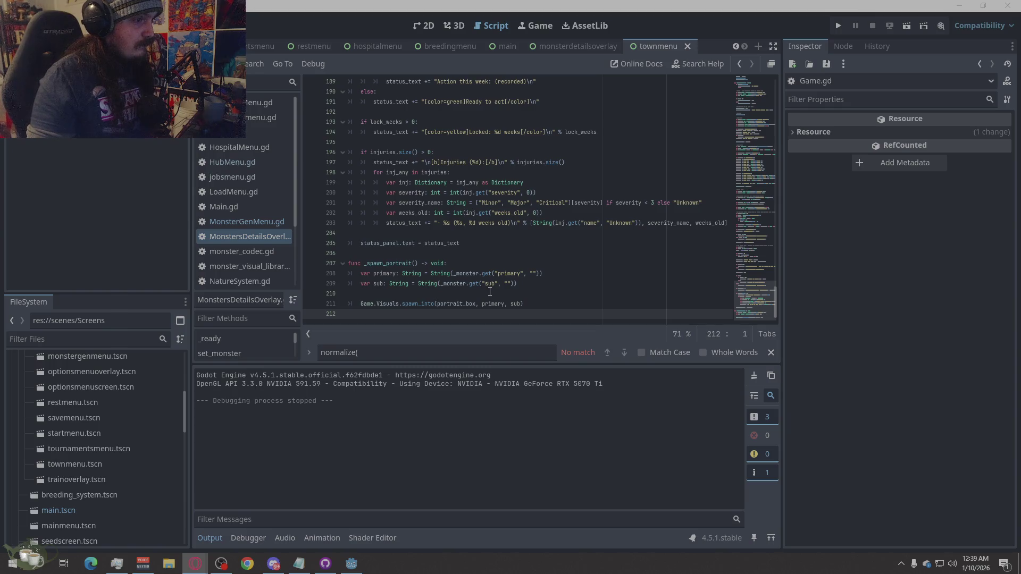
{"action": "mouse_move", "coordinate": [489, 287]}
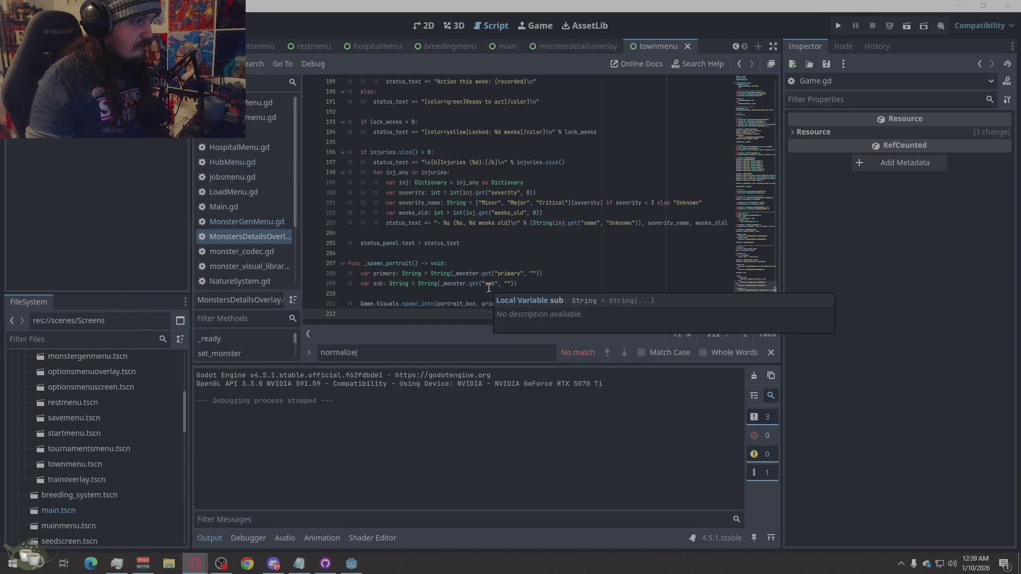
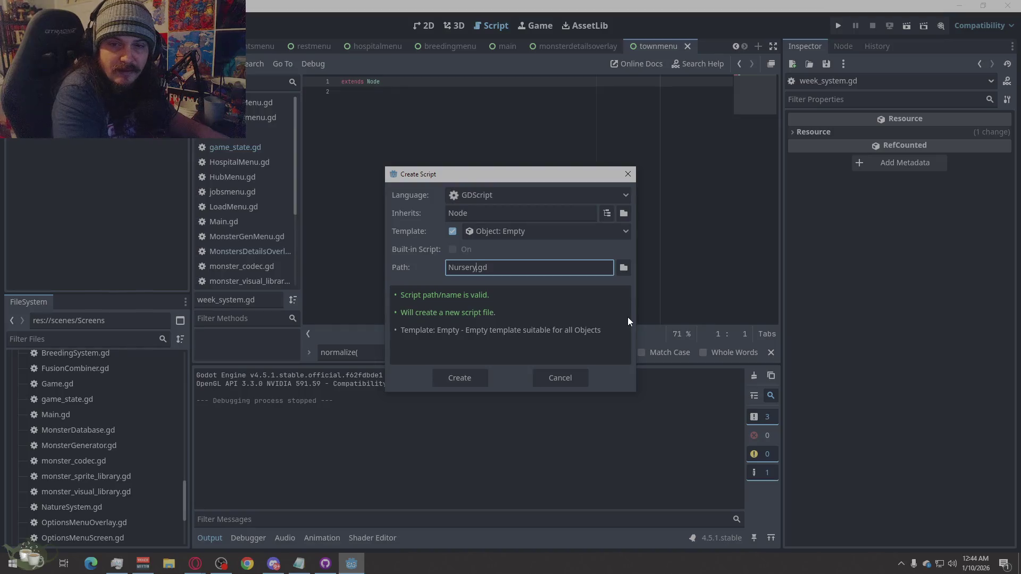
Name the new Node script nursery_system.gd, place it in res://Scripts, and create it.
{"action": "type", "text": "_system"}
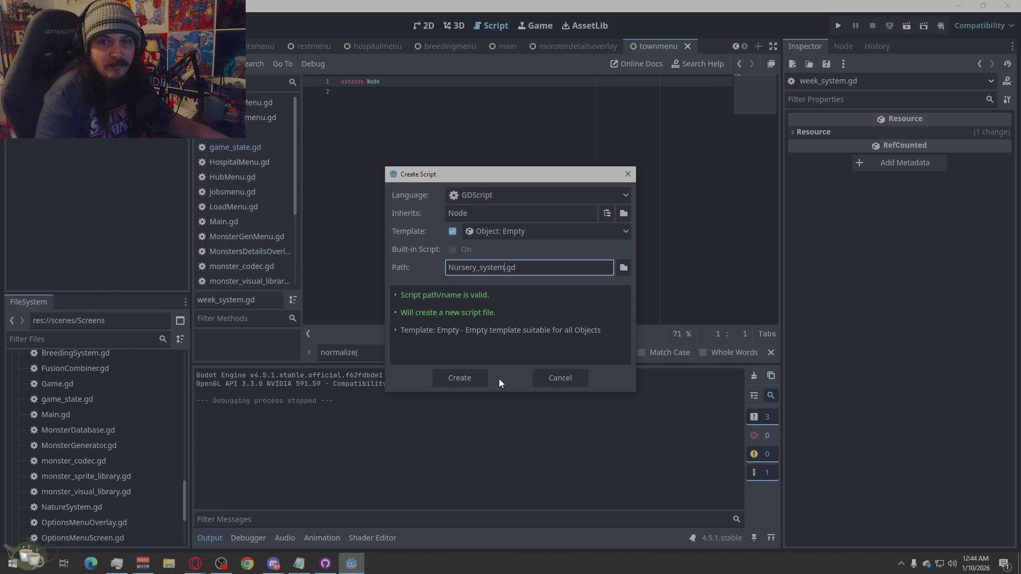
{"action": "key", "text": "Home"}
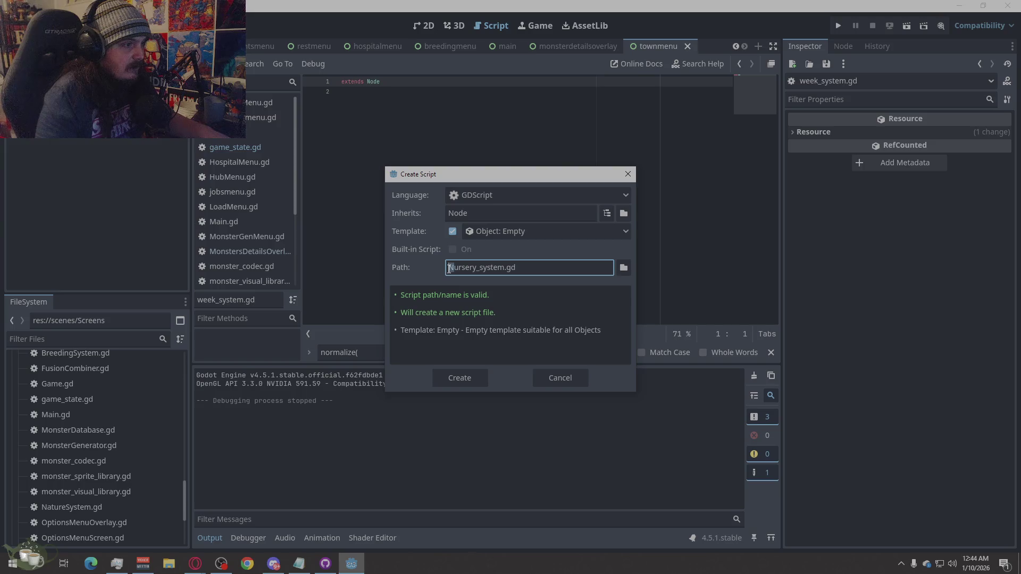
{"action": "type", "text": "n"}
{"action": "left_click", "coordinate": [544, 269]}
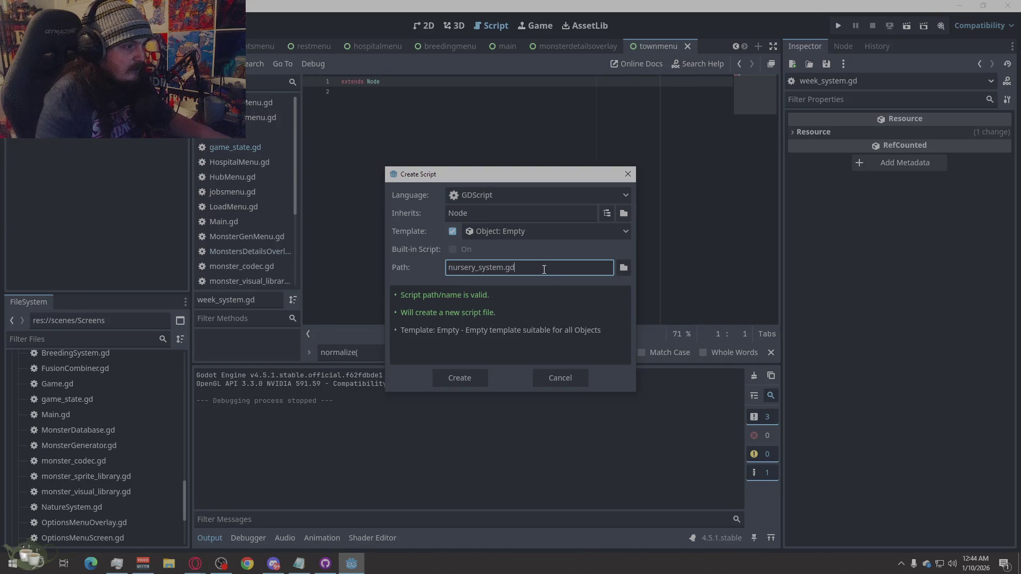
{"action": "left_click", "coordinate": [623, 267]}
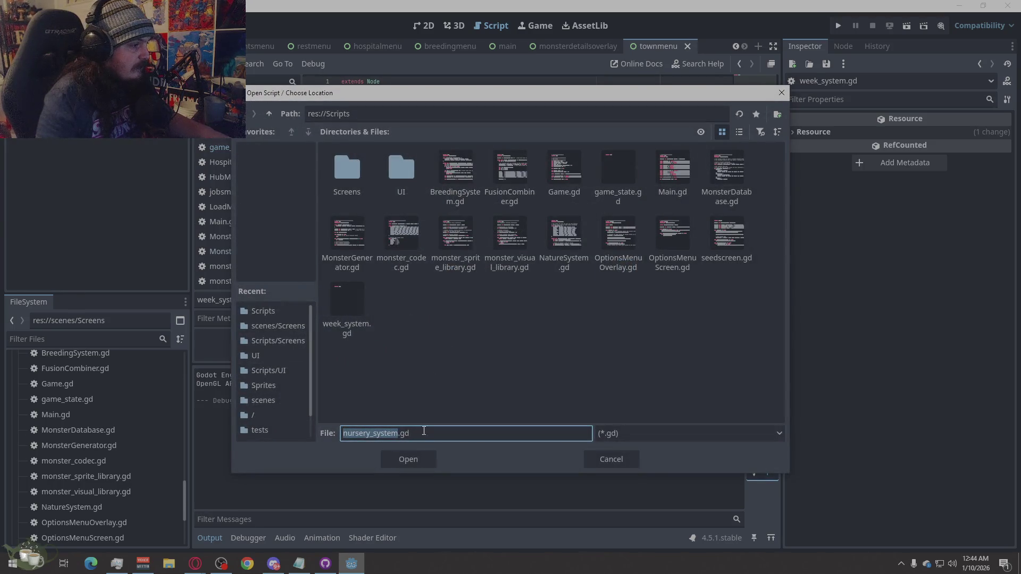
{"action": "left_click", "coordinate": [411, 459]}
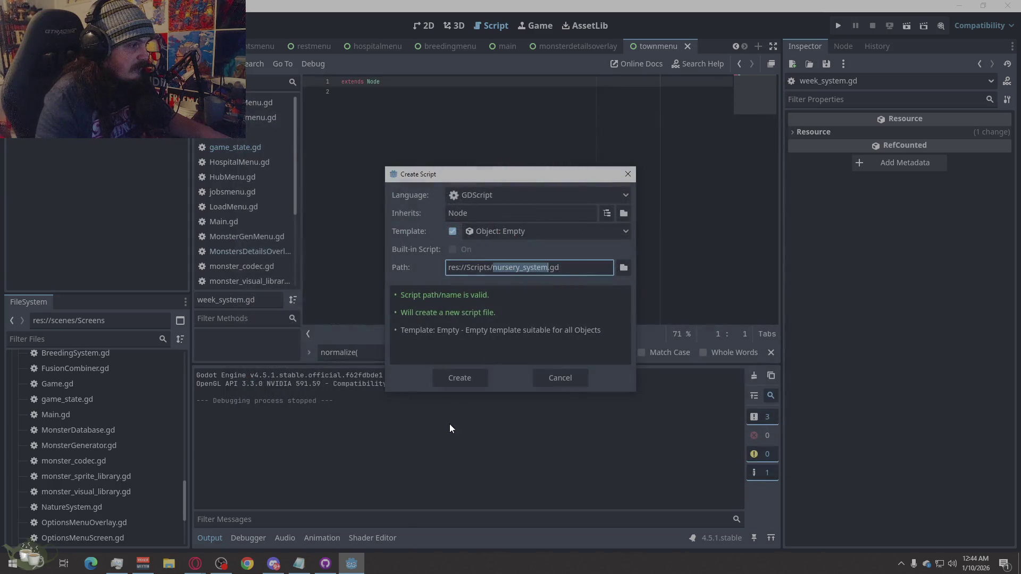
{"action": "left_click", "coordinate": [465, 376]}
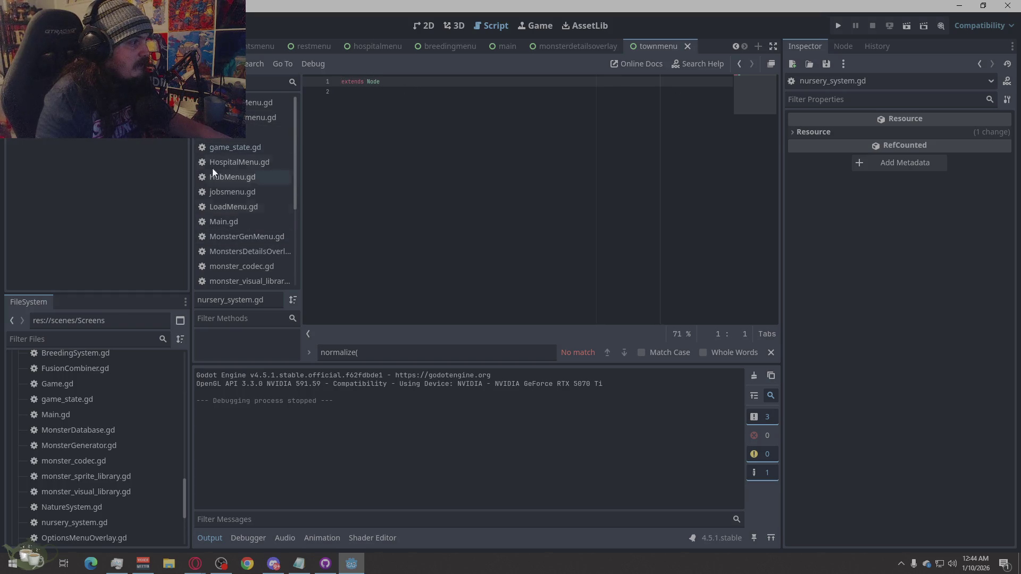
{"action": "scroll", "coordinate": [263, 227], "scroll_direction": "down", "scroll_amount": 1}
{"action": "scroll", "coordinate": [263, 226], "scroll_direction": "down", "scroll_amount": 2}
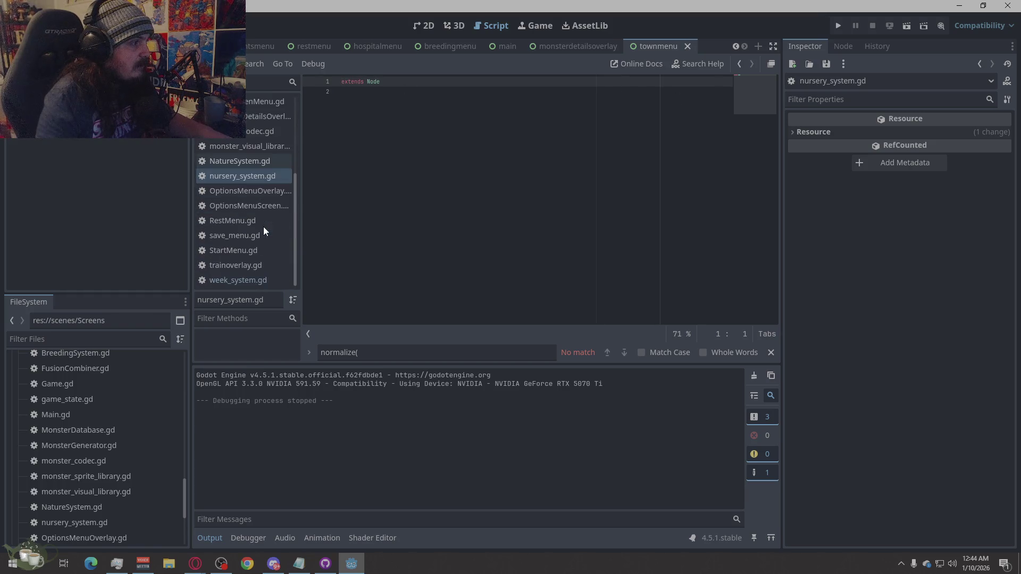
Create a new empty script jobs_system.gd in res://Scripts.
{"action": "left_click", "coordinate": [215, 63]}
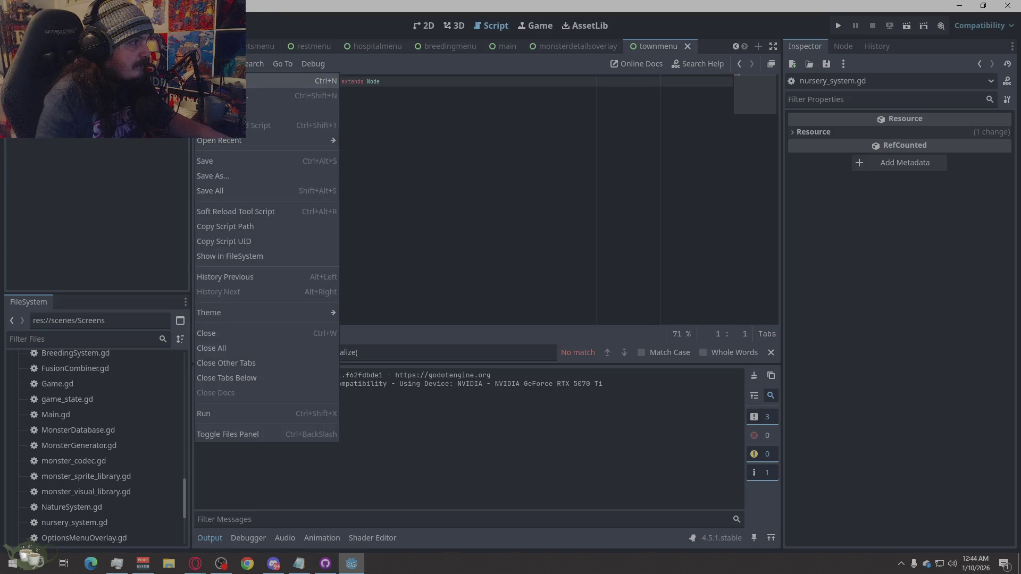
{"action": "left_click", "coordinate": [218, 80]}
{"action": "left_click", "coordinate": [623, 267]}
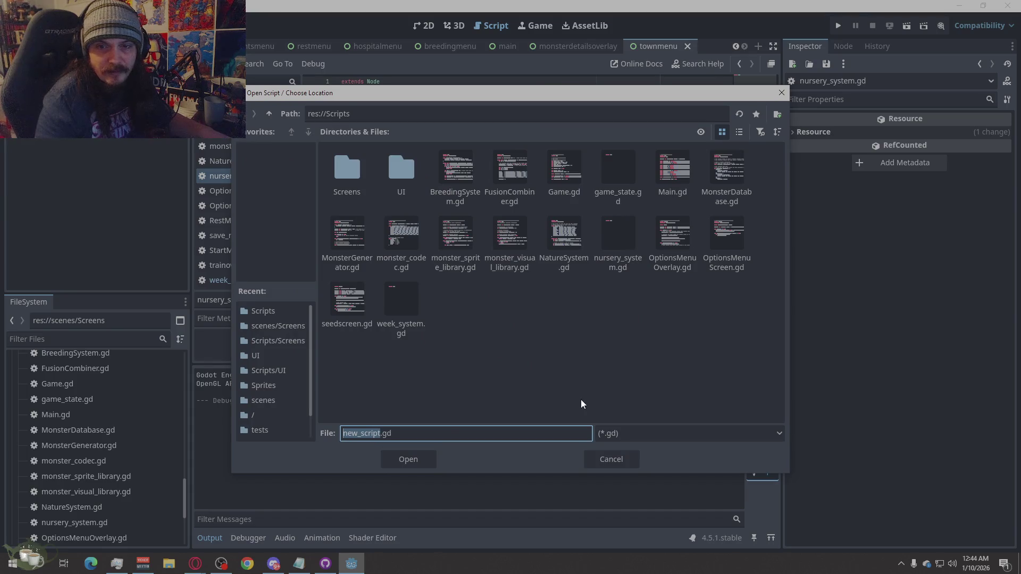
{"action": "type", "text": "jobs_system"}
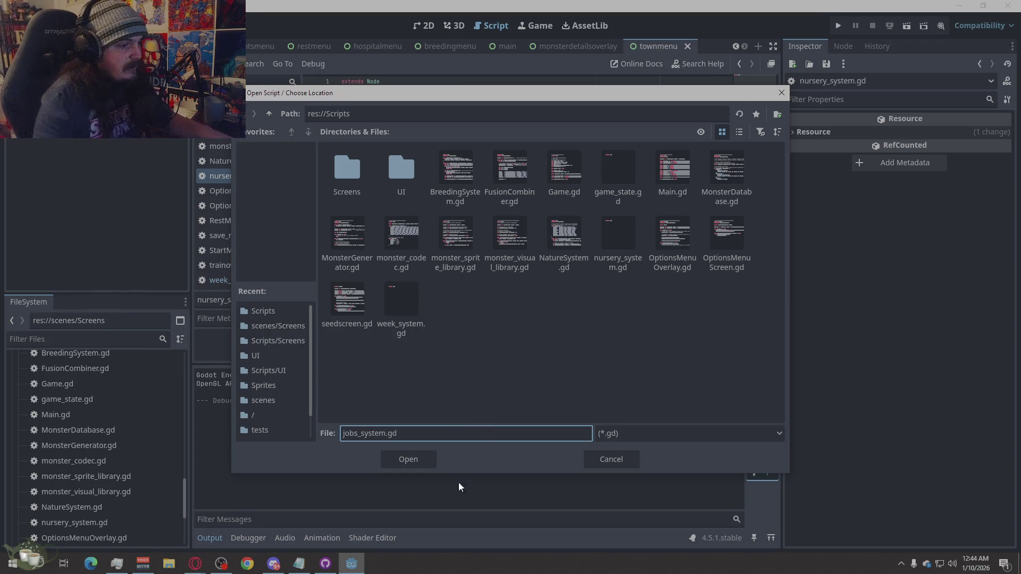
{"action": "left_click", "coordinate": [421, 465]}
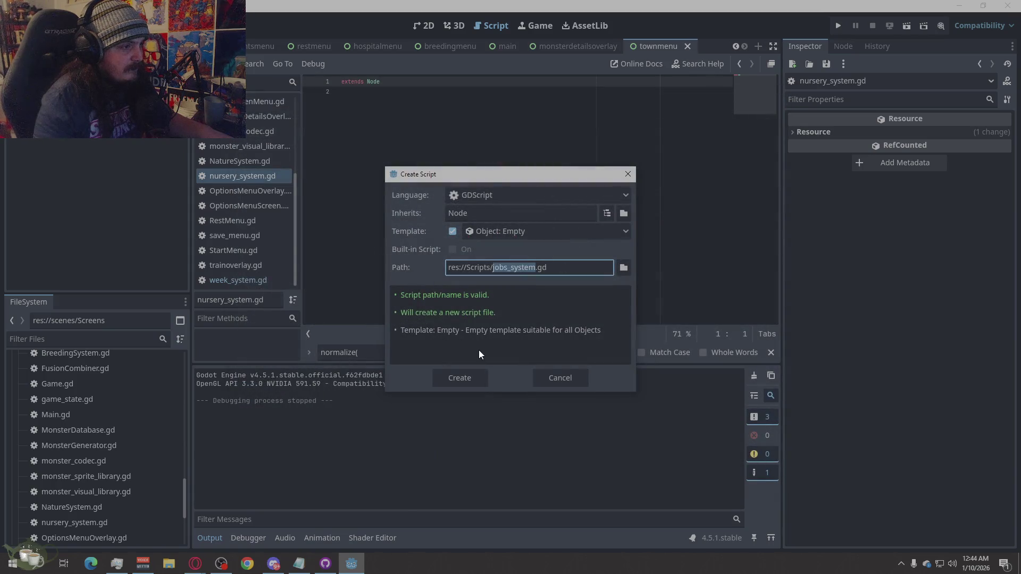
{"action": "left_click", "coordinate": [470, 379]}
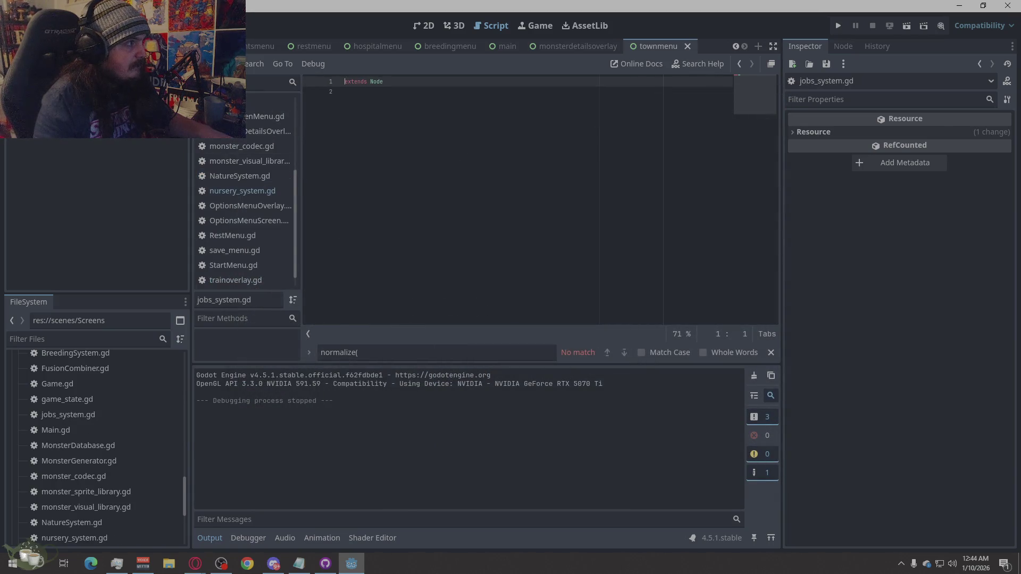
Create a new empty script hospital_system.gd in res://Scripts.
{"action": "left_click", "coordinate": [205, 63]}
{"action": "left_click", "coordinate": [223, 80]}
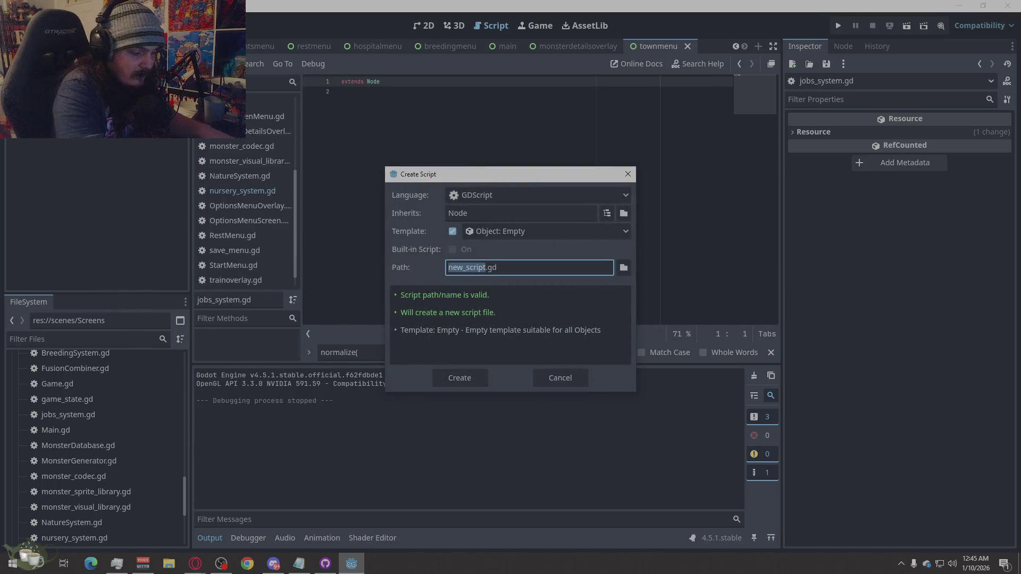
{"action": "type", "text": "hospital_system"}
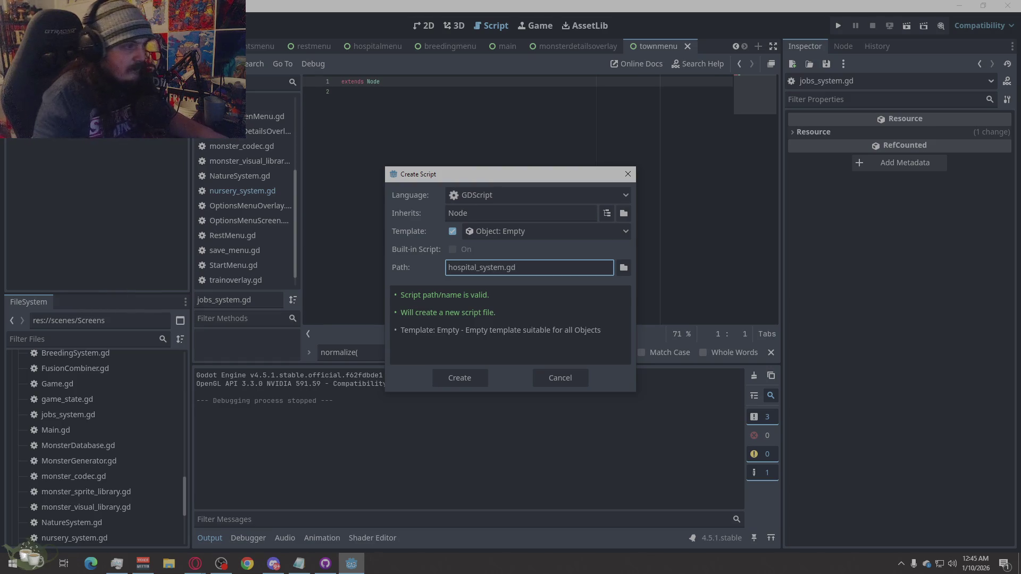
{"action": "left_click", "coordinate": [624, 266]}
{"action": "left_click", "coordinate": [414, 456]}
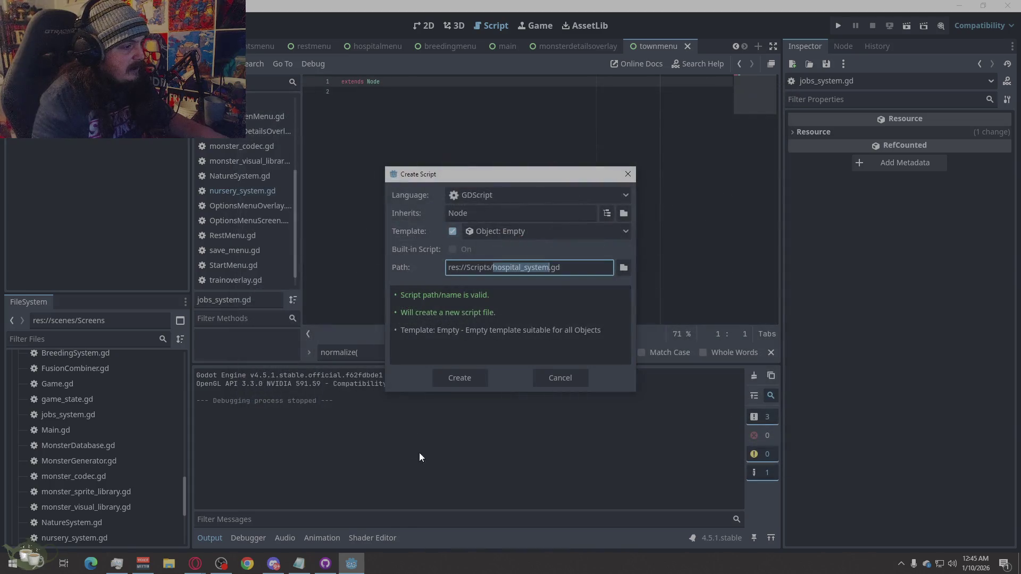
{"action": "left_click", "coordinate": [453, 379]}
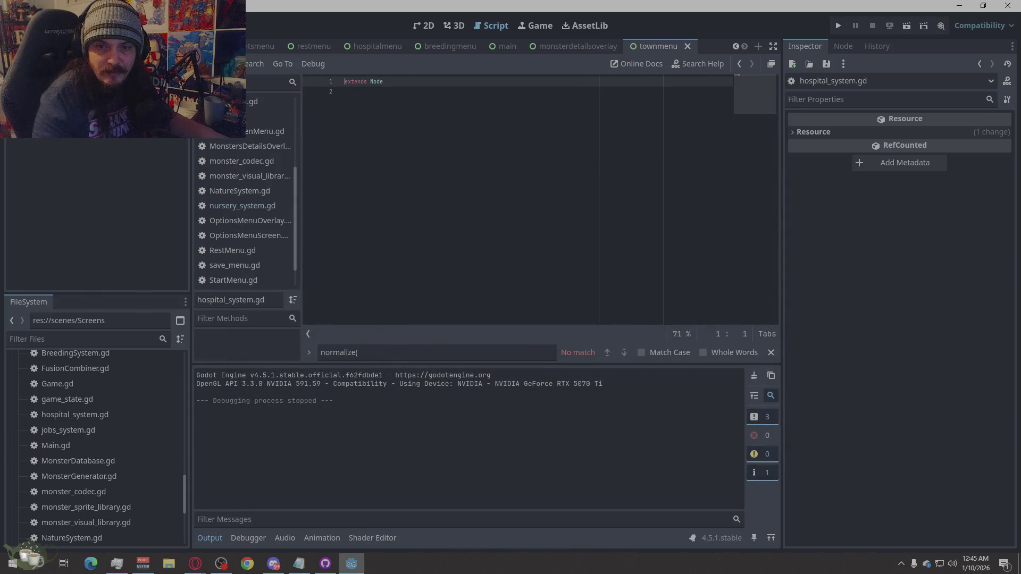
Create a new empty script save_system.gd in res://Scripts.
{"action": "left_click", "coordinate": [205, 64]}
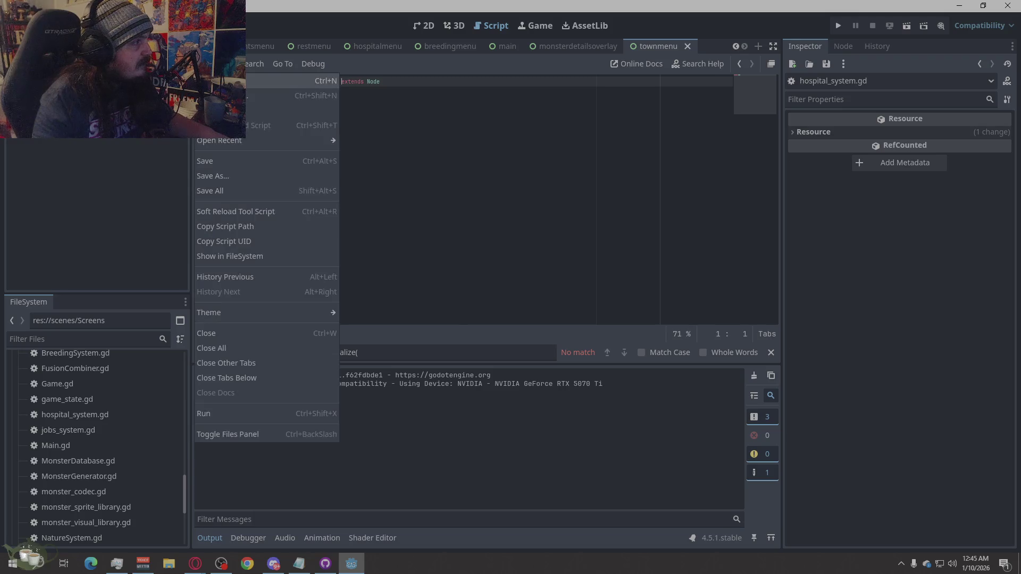
{"action": "left_click", "coordinate": [223, 80]}
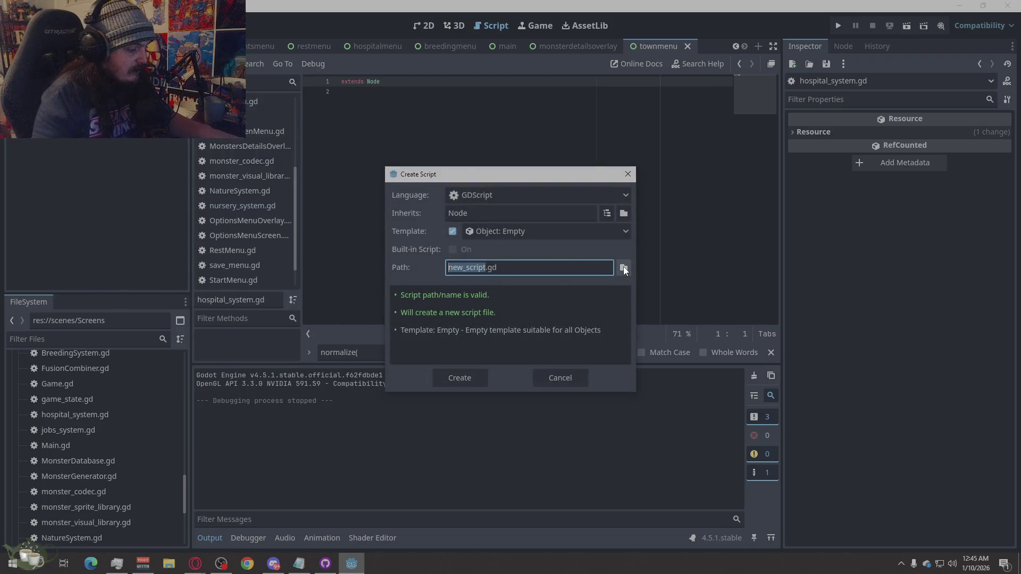
{"action": "type", "text": "save_system"}
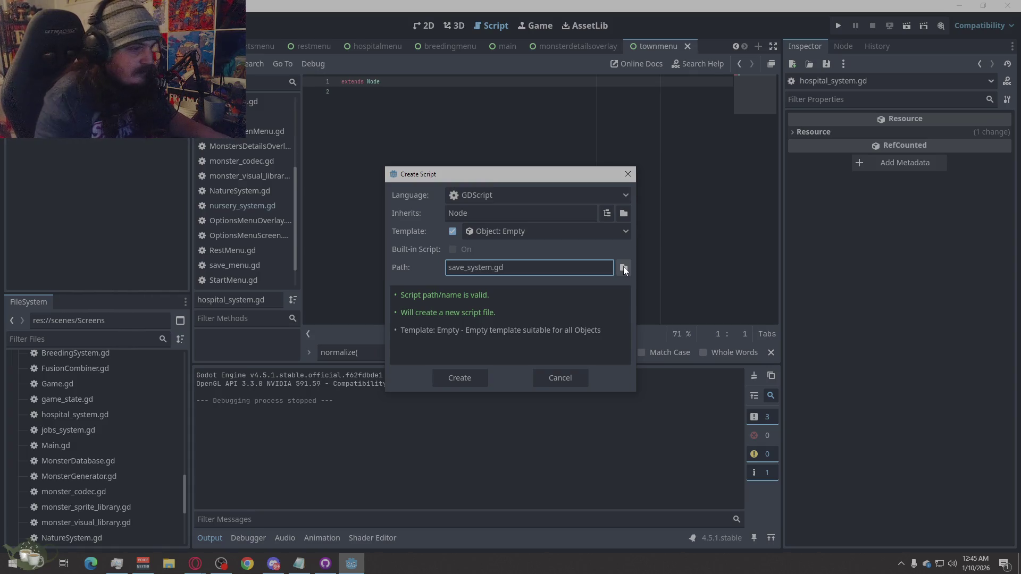
{"action": "left_click", "coordinate": [624, 268]}
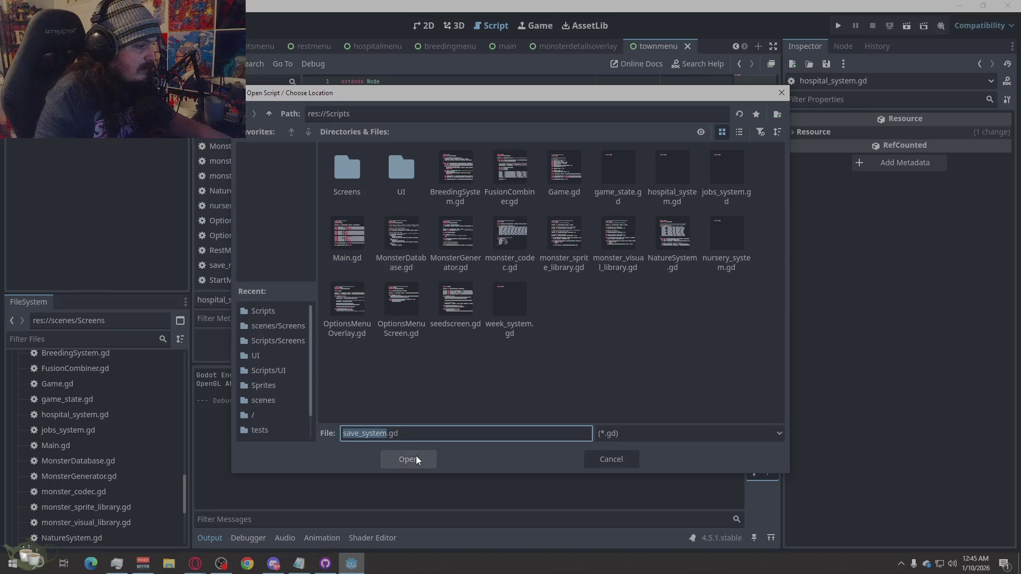
{"action": "left_click", "coordinate": [417, 455]}
{"action": "left_click", "coordinate": [455, 378]}
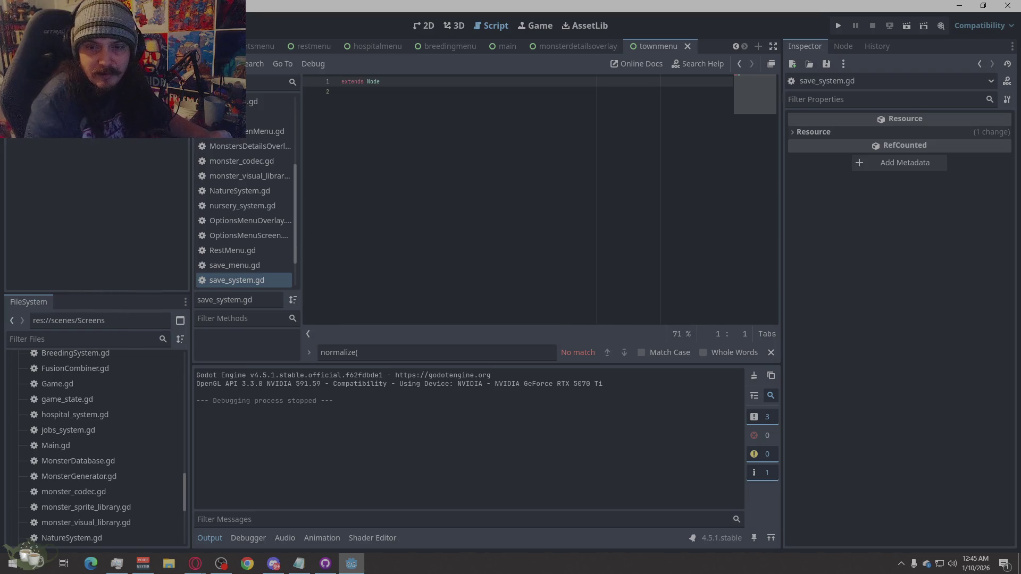
Open monster_codec.gd from the script list and select all of its code.
{"action": "key", "text": "alt+Tab"}
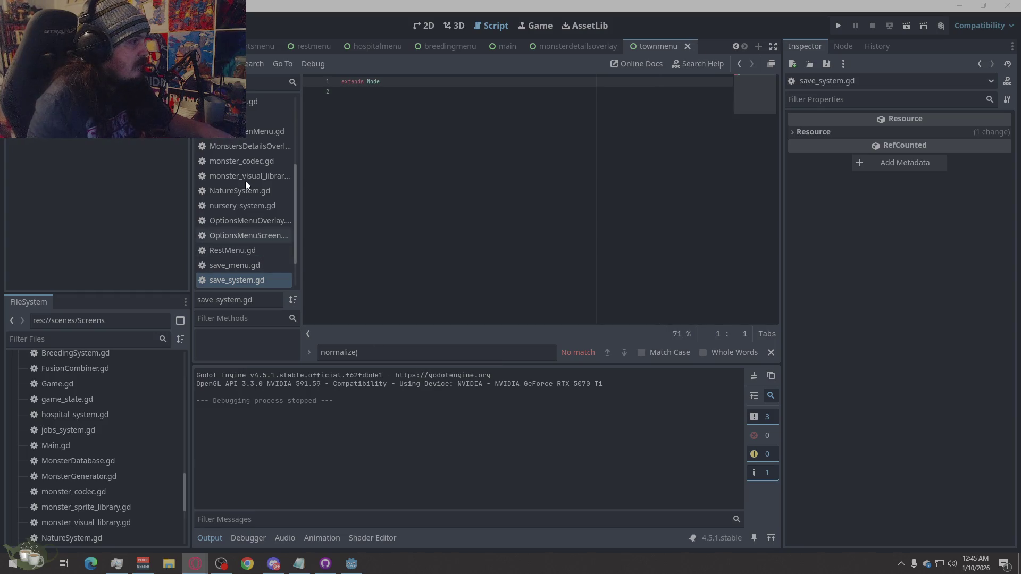
{"action": "left_click", "coordinate": [235, 150]}
{"action": "left_click", "coordinate": [234, 159]}
{"action": "right_click", "coordinate": [476, 214]}
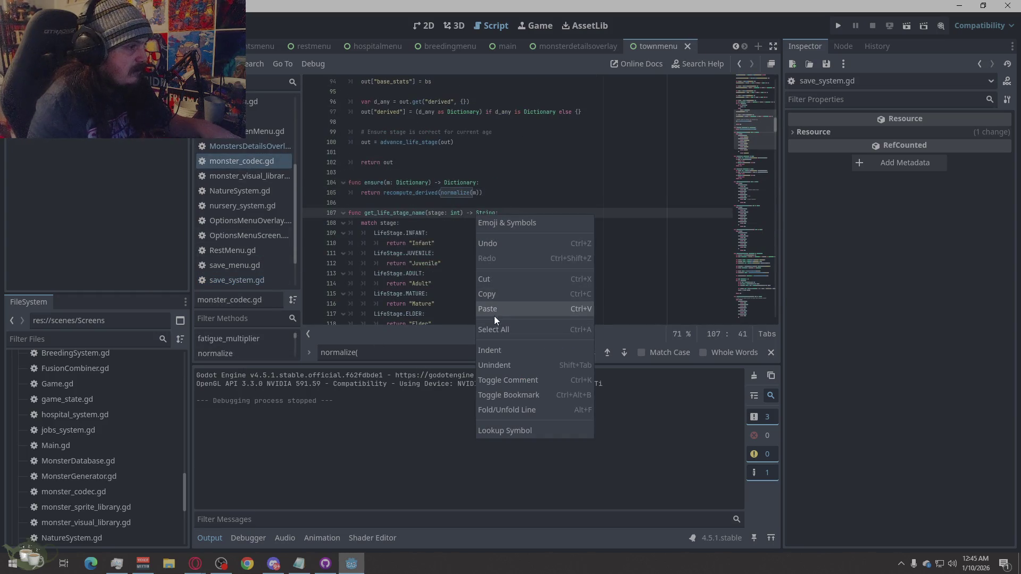
{"action": "left_click", "coordinate": [492, 330]}
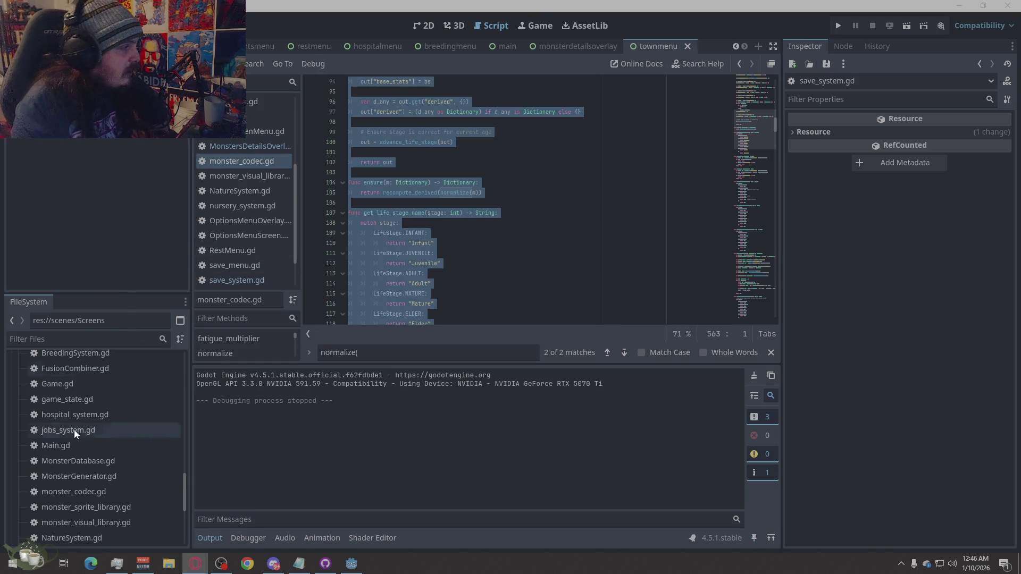
Collapse the Screens folder and create a folder named 'state' inside res://Scripts.
{"action": "scroll", "coordinate": [72, 444], "scroll_direction": "up", "scroll_amount": 5}
{"action": "scroll", "coordinate": [72, 448], "scroll_direction": "up", "scroll_amount": 10}
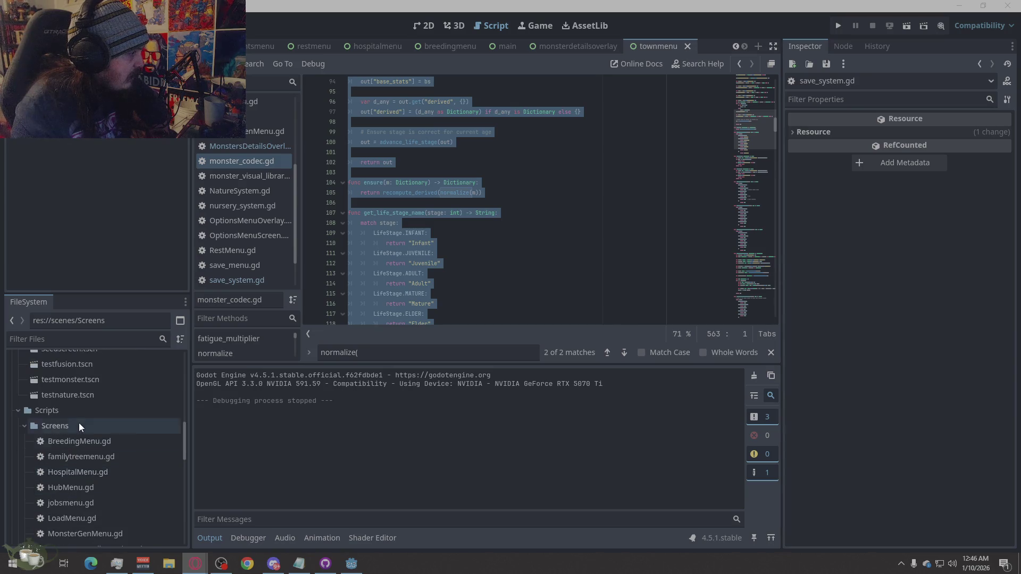
{"action": "scroll", "coordinate": [123, 451], "scroll_direction": "down", "scroll_amount": 6}
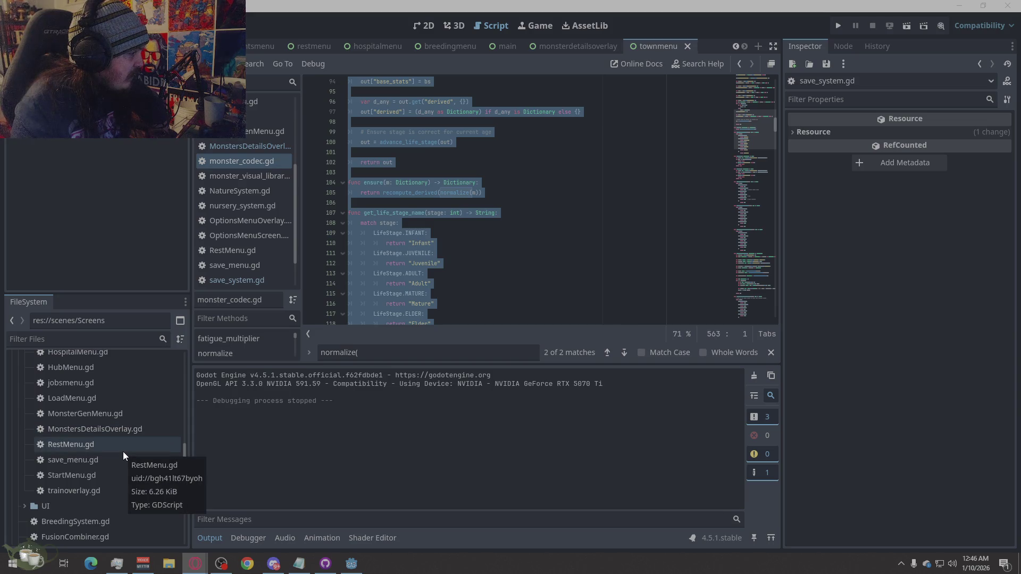
{"action": "scroll", "coordinate": [123, 452], "scroll_direction": "down", "scroll_amount": 10}
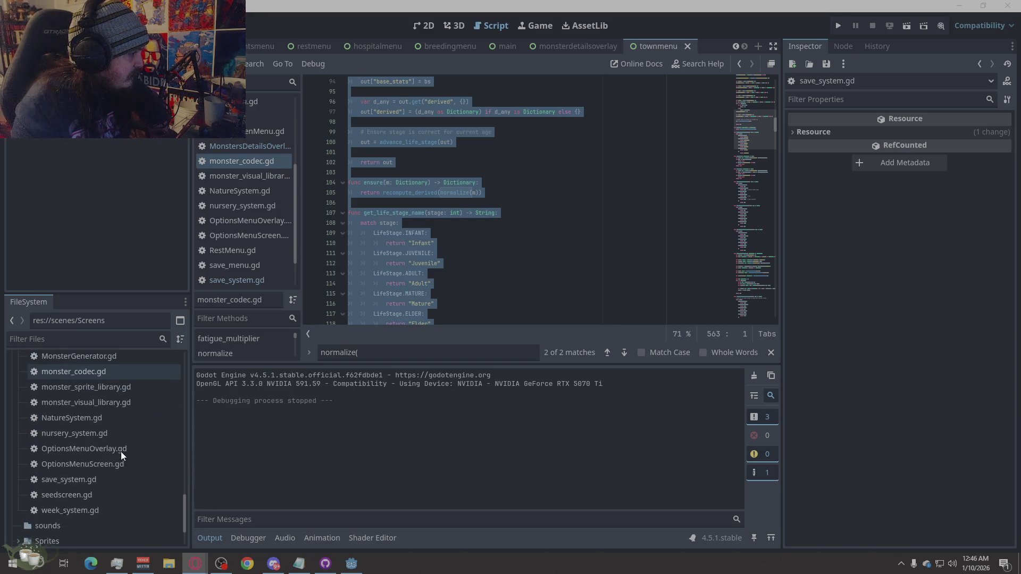
{"action": "scroll", "coordinate": [120, 451], "scroll_direction": "up", "scroll_amount": 8}
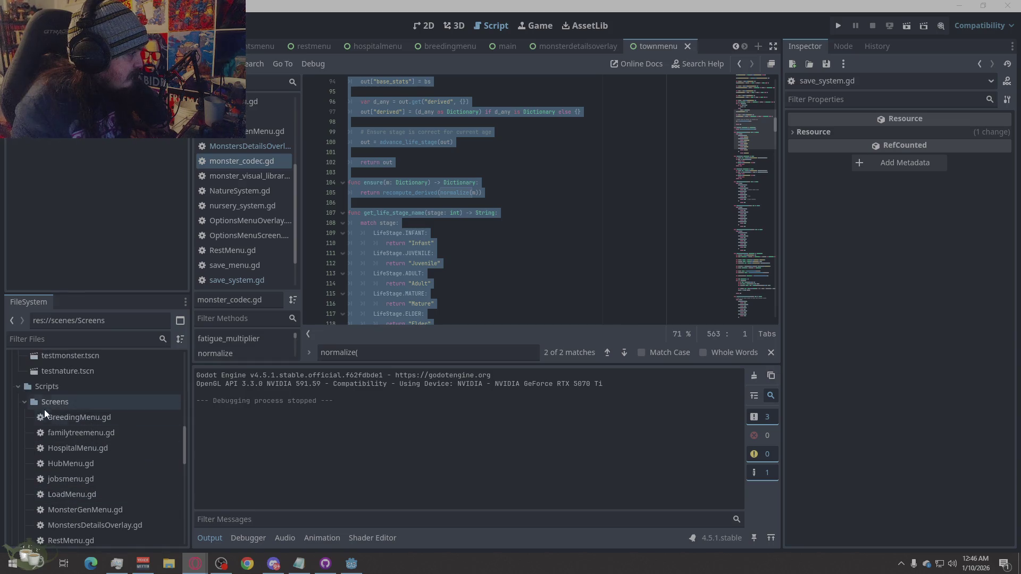
{"action": "left_click", "coordinate": [26, 405]}
{"action": "right_click", "coordinate": [33, 390]}
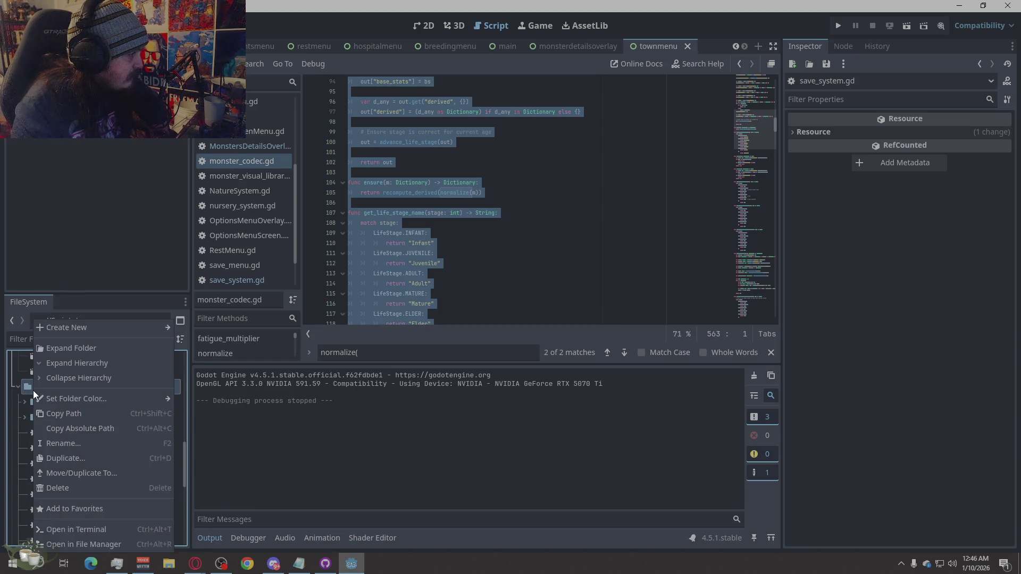
{"action": "mouse_move", "coordinate": [102, 330]}
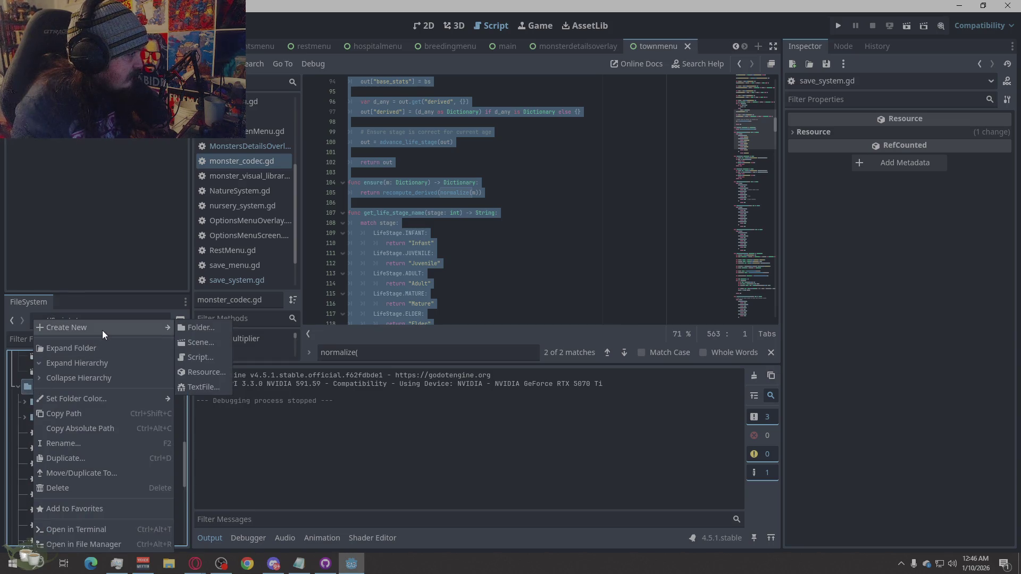
{"action": "left_click", "coordinate": [217, 327]}
{"action": "type", "text": "state"}
{"action": "left_click", "coordinate": [441, 332]}
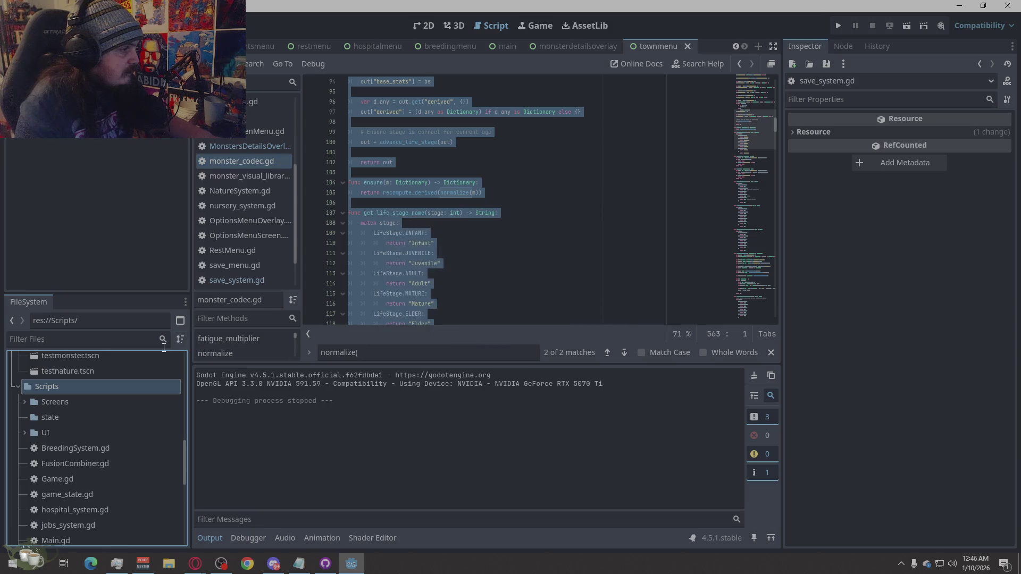
{"action": "scroll", "coordinate": [90, 418], "scroll_direction": "down", "scroll_amount": 3}
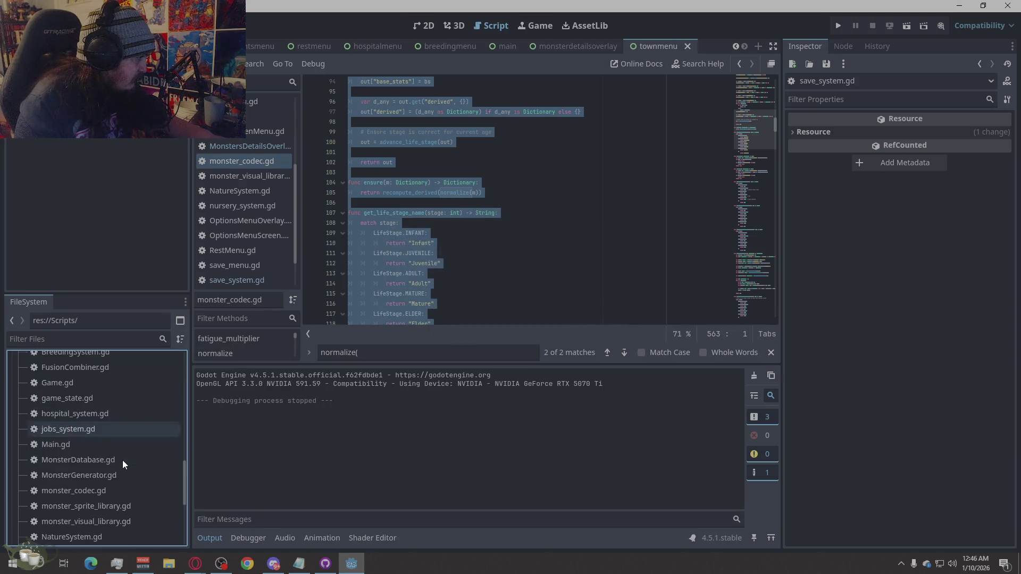
Drag game_state.gd into the res://Scripts/state folder.
{"action": "scroll", "coordinate": [119, 472], "scroll_direction": "down", "scroll_amount": 4}
{"action": "scroll", "coordinate": [117, 471], "scroll_direction": "up", "scroll_amount": 5}
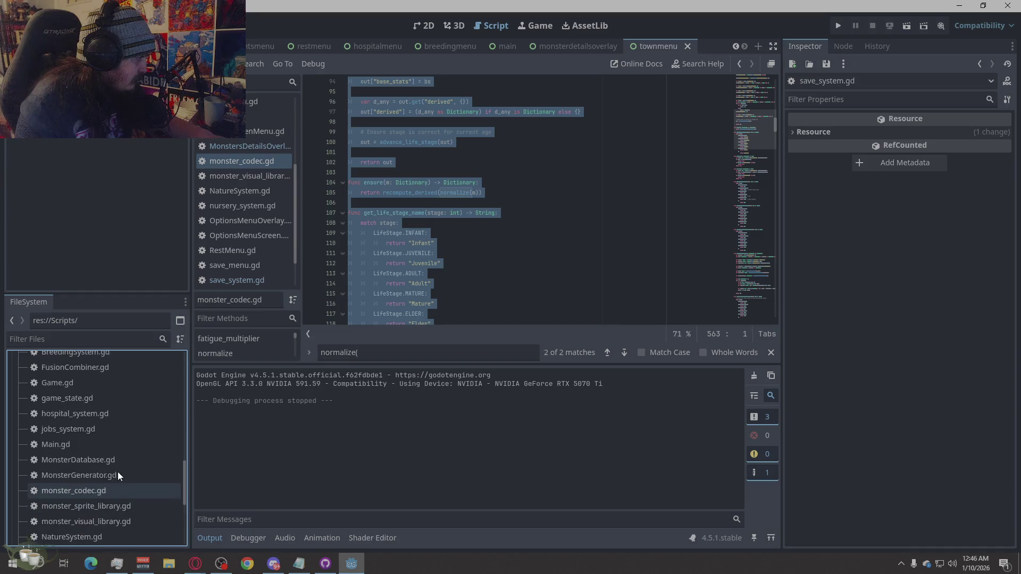
{"action": "scroll", "coordinate": [91, 451], "scroll_direction": "up", "scroll_amount": 2}
{"action": "mouse_move", "coordinate": [75, 470]}
{"action": "left_mouse_down"}
{"action": "mouse_move", "coordinate": [57, 468]}
{"action": "mouse_move", "coordinate": [53, 394]}
{"action": "left_mouse_up"}
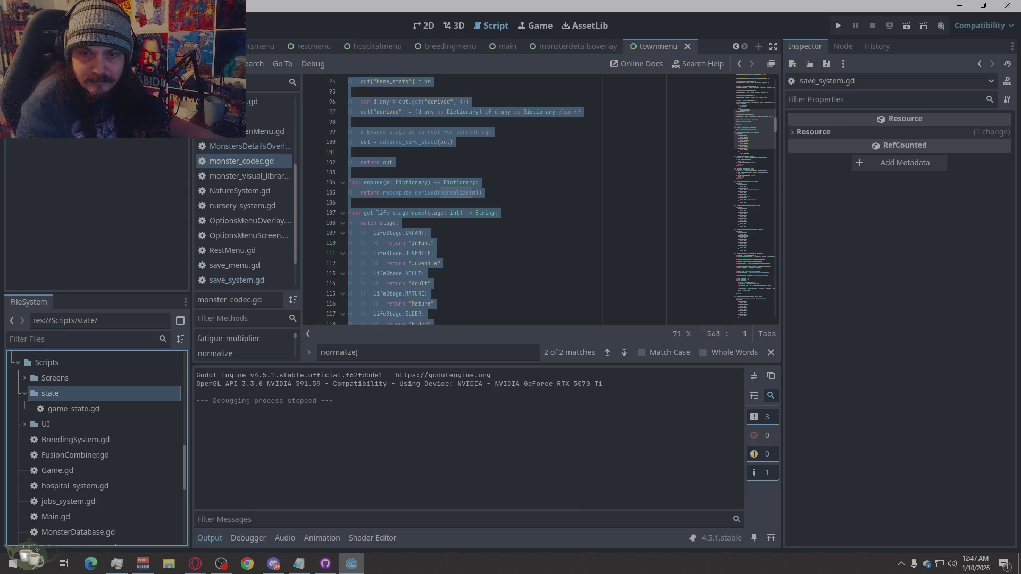
{"action": "key", "text": "alt+Tab"}
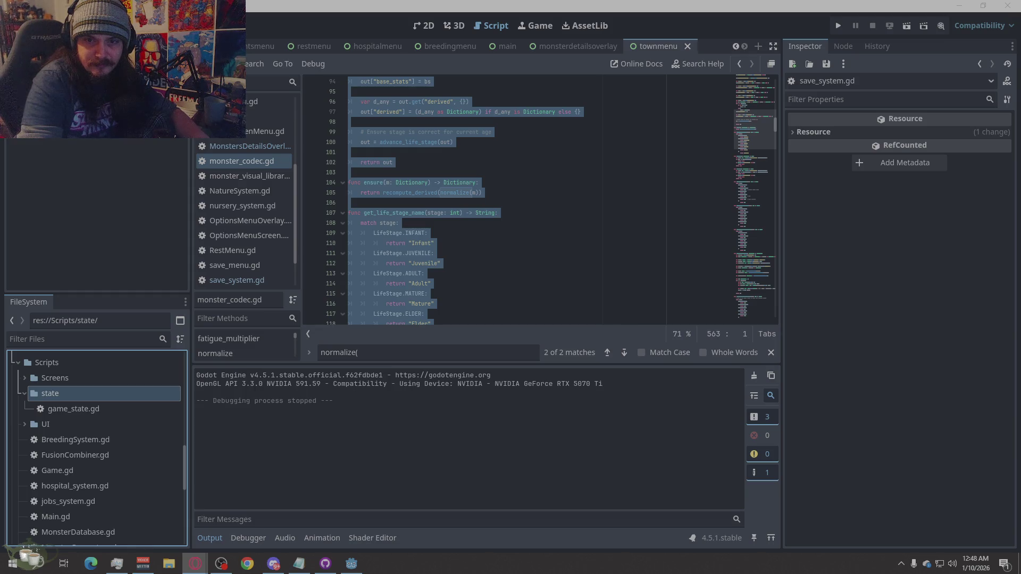
Create a folder named 'systems' inside res://Scripts, next to the state folder.
{"action": "left_click", "coordinate": [65, 366]}
{"action": "right_click", "coordinate": [65, 366]}
{"action": "mouse_move", "coordinate": [133, 327]}
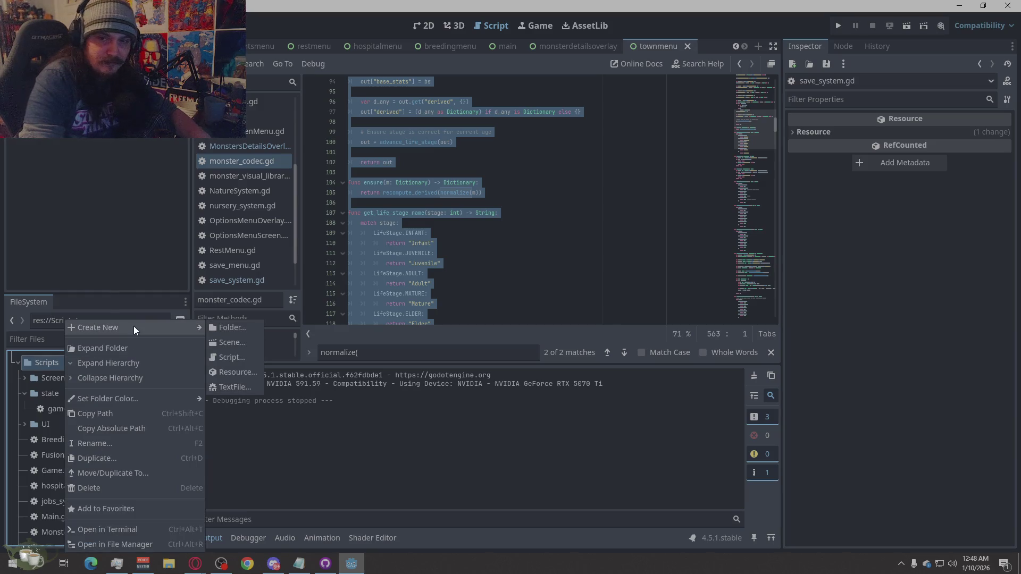
{"action": "left_click", "coordinate": [239, 329]}
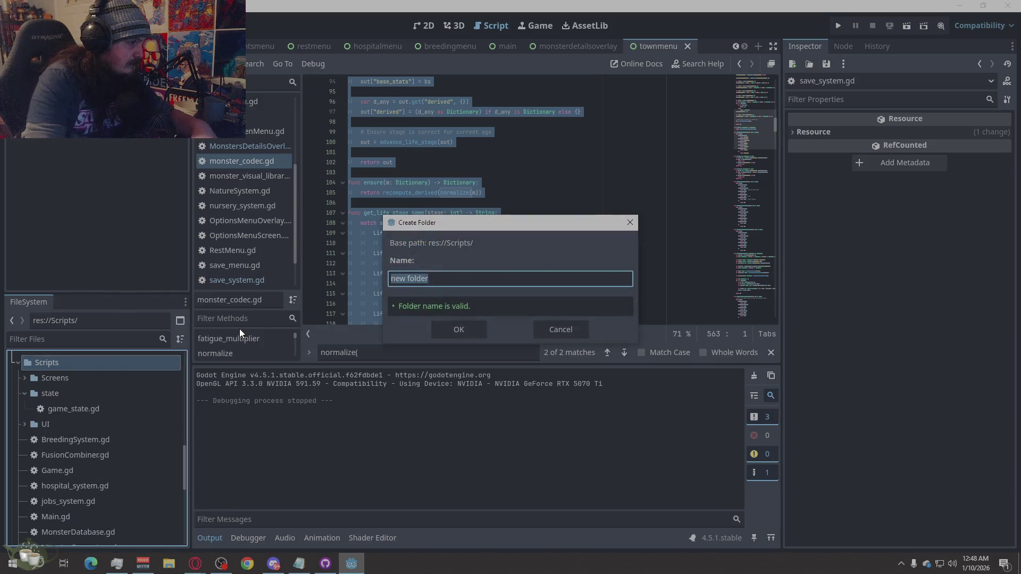
{"action": "type", "text": "systems"}
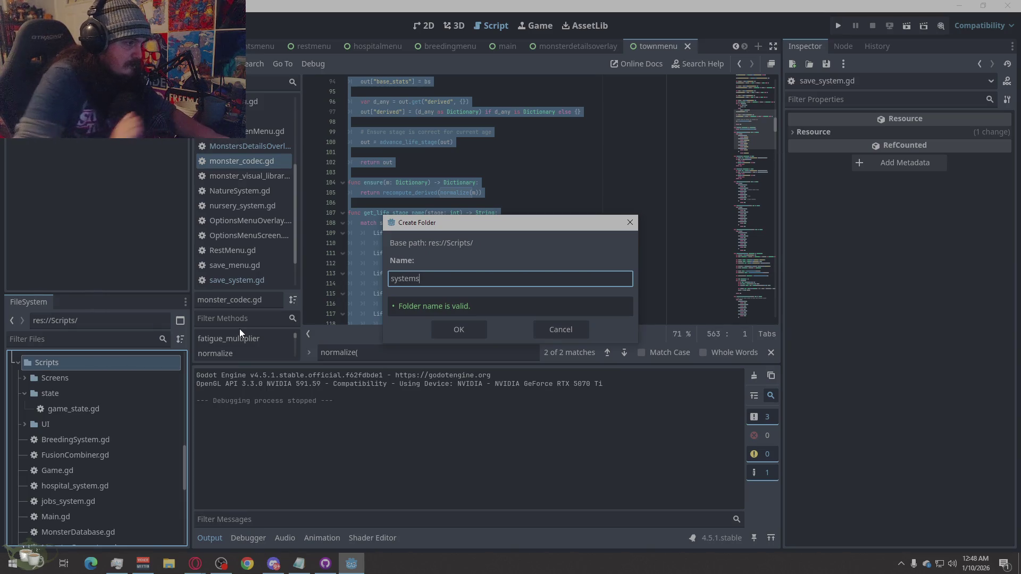
{"action": "left_click", "coordinate": [459, 330]}
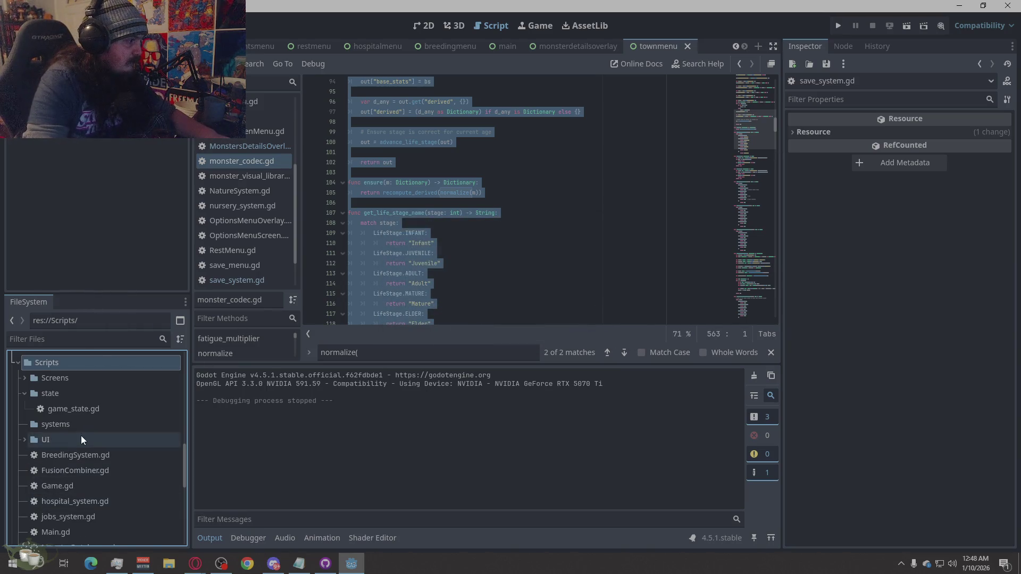
{"action": "scroll", "coordinate": [103, 468], "scroll_direction": "down", "scroll_amount": 3}
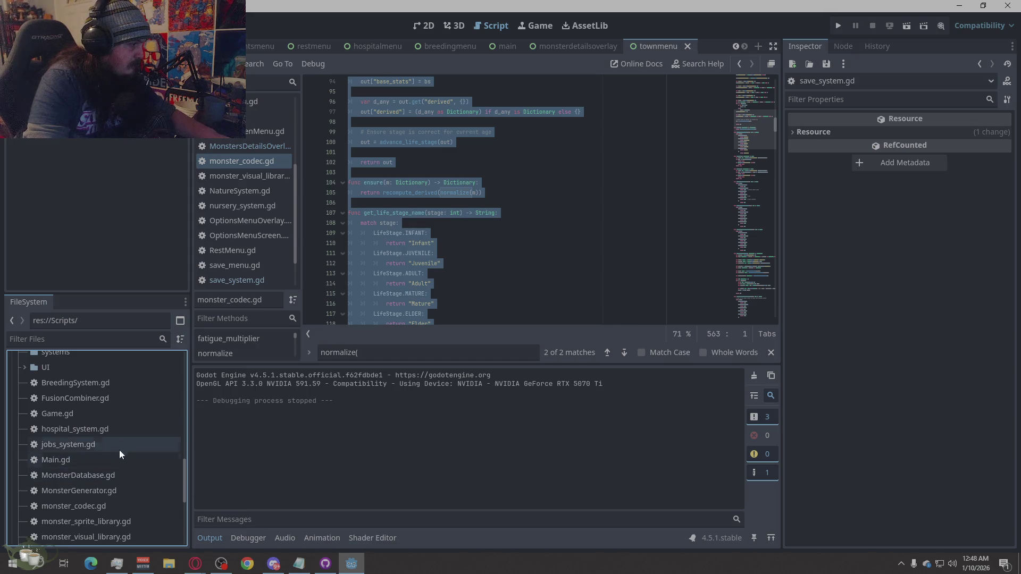
{"action": "scroll", "coordinate": [93, 432], "scroll_direction": "up", "scroll_amount": 1}
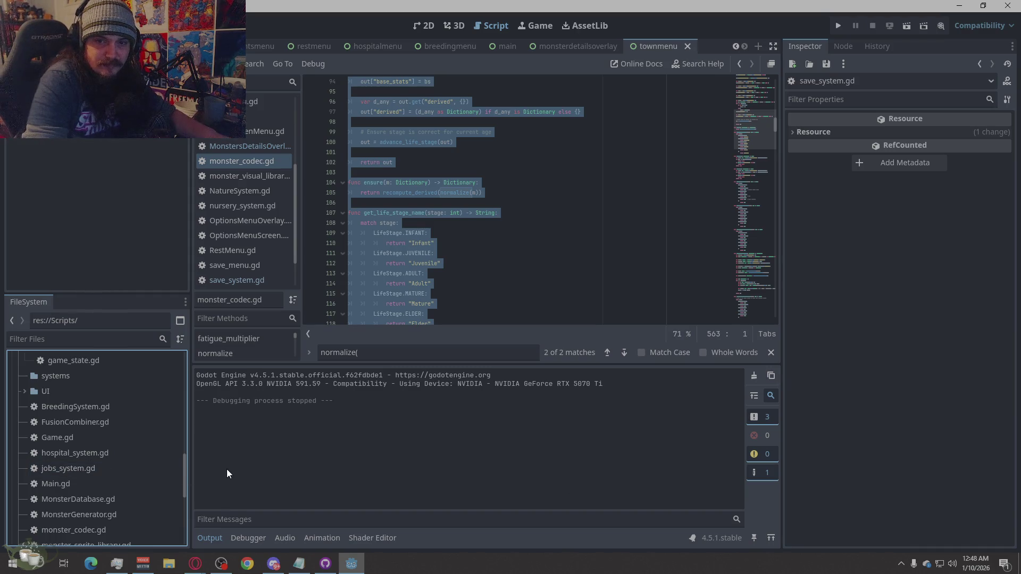
{"action": "left_click", "coordinate": [75, 452]}
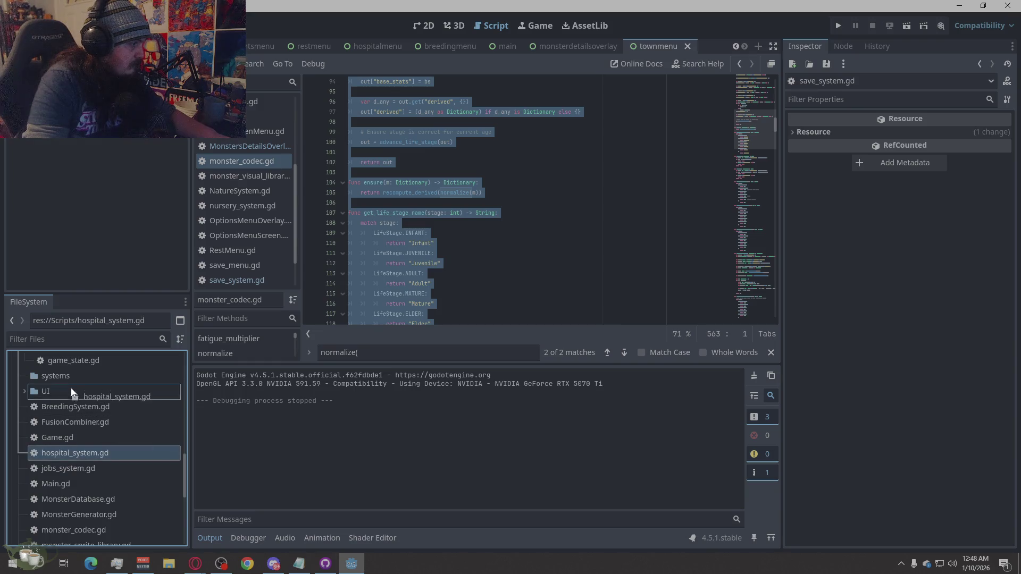
Remove hospital_system.gd, then move jobs, nursery, week and save system scripts into systems.
{"action": "key", "text": "Delete"}
{"action": "key", "text": "Return"}
{"action": "left_click_drag", "start_coordinate": [63, 456], "coordinate": [71, 376]}
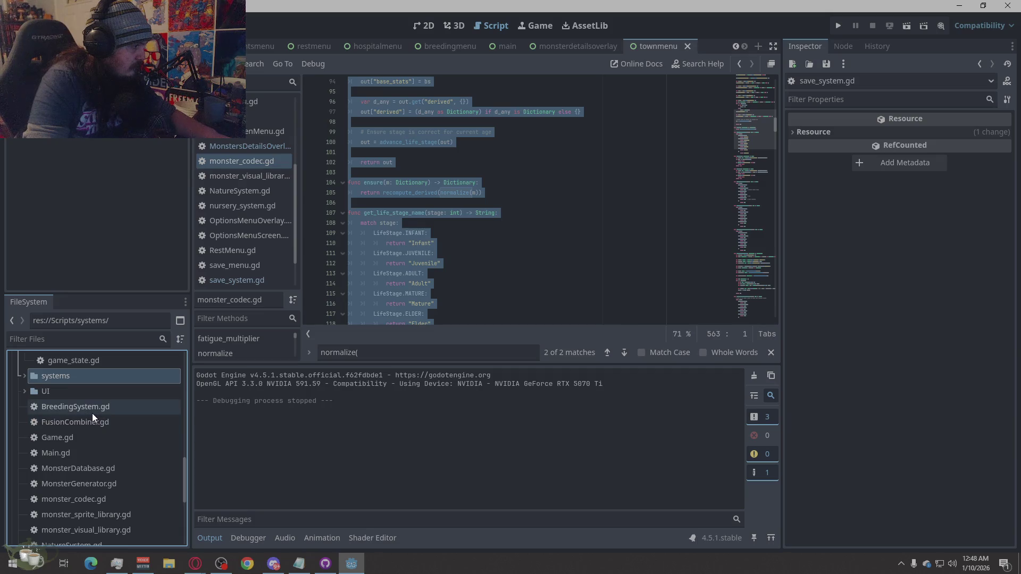
{"action": "scroll", "coordinate": [113, 493], "scroll_direction": "down", "scroll_amount": 3}
{"action": "mouse_move", "coordinate": [113, 494]}
{"action": "left_mouse_down"}
{"action": "mouse_move", "coordinate": [126, 480]}
{"action": "mouse_move", "coordinate": [97, 491]}
{"action": "mouse_move", "coordinate": [107, 429]}
{"action": "mouse_move", "coordinate": [58, 402]}
{"action": "left_mouse_up"}
{"action": "scroll", "coordinate": [75, 425], "scroll_direction": "down", "scroll_amount": 9}
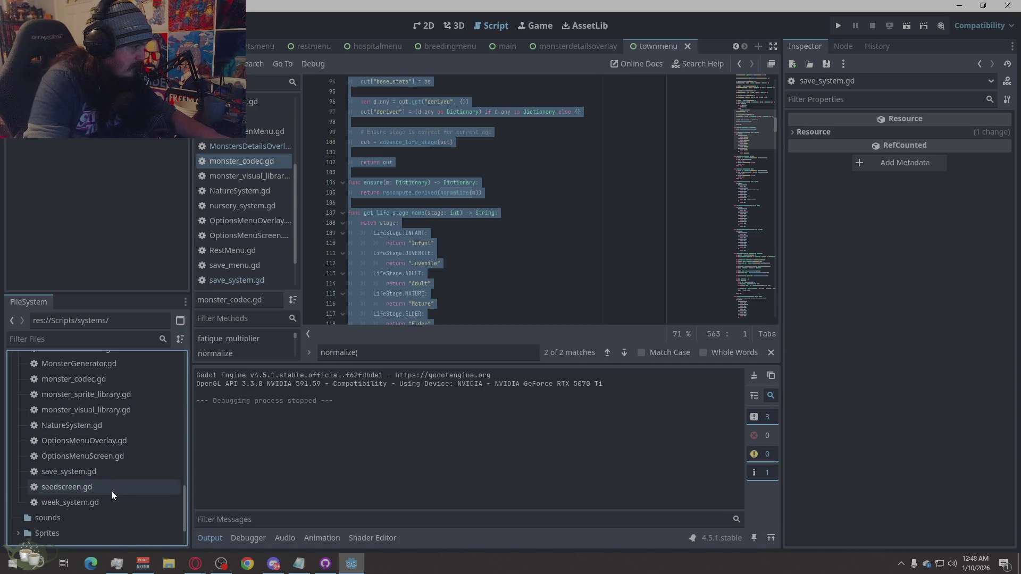
{"action": "mouse_move", "coordinate": [79, 503]}
{"action": "left_mouse_down"}
{"action": "mouse_move", "coordinate": [104, 441]}
{"action": "mouse_move", "coordinate": [62, 400]}
{"action": "left_mouse_up"}
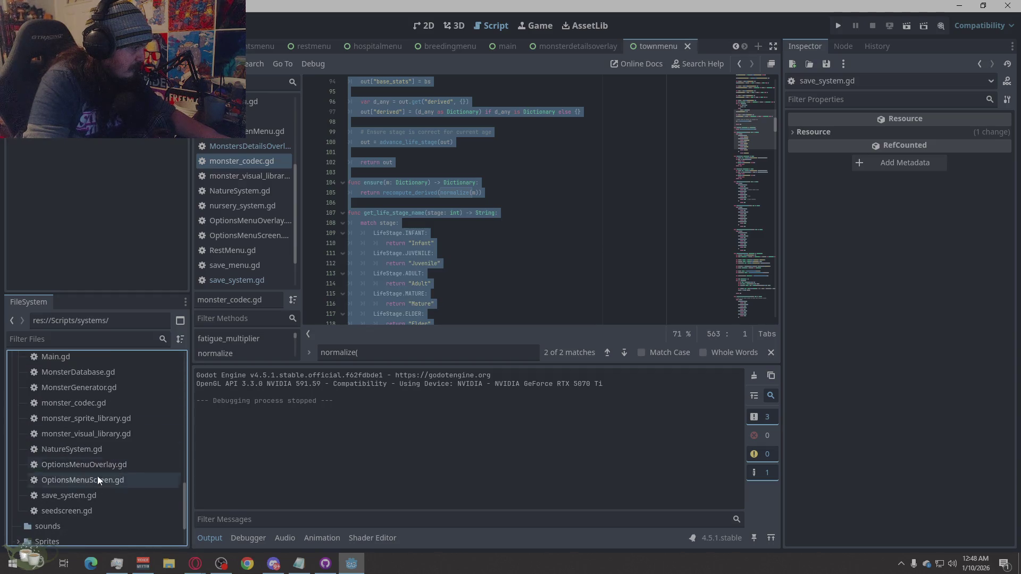
{"action": "mouse_move", "coordinate": [90, 500]}
{"action": "left_mouse_down"}
{"action": "mouse_move", "coordinate": [92, 455]}
{"action": "mouse_move", "coordinate": [60, 401]}
{"action": "left_mouse_up"}
{"action": "scroll", "coordinate": [117, 478], "scroll_direction": "down", "scroll_amount": 1}
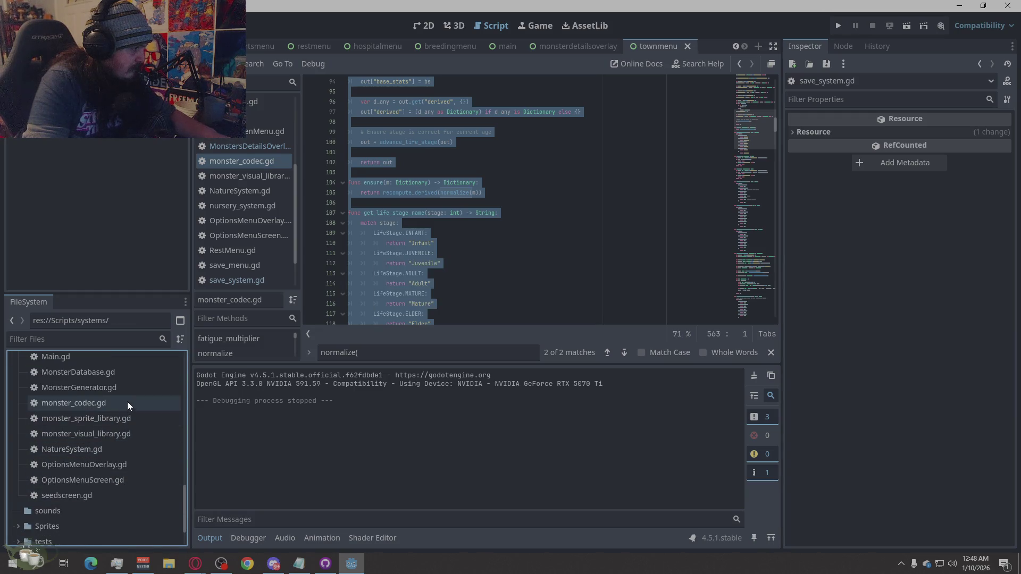
{"action": "scroll", "coordinate": [132, 400], "scroll_direction": "up", "scroll_amount": 1}
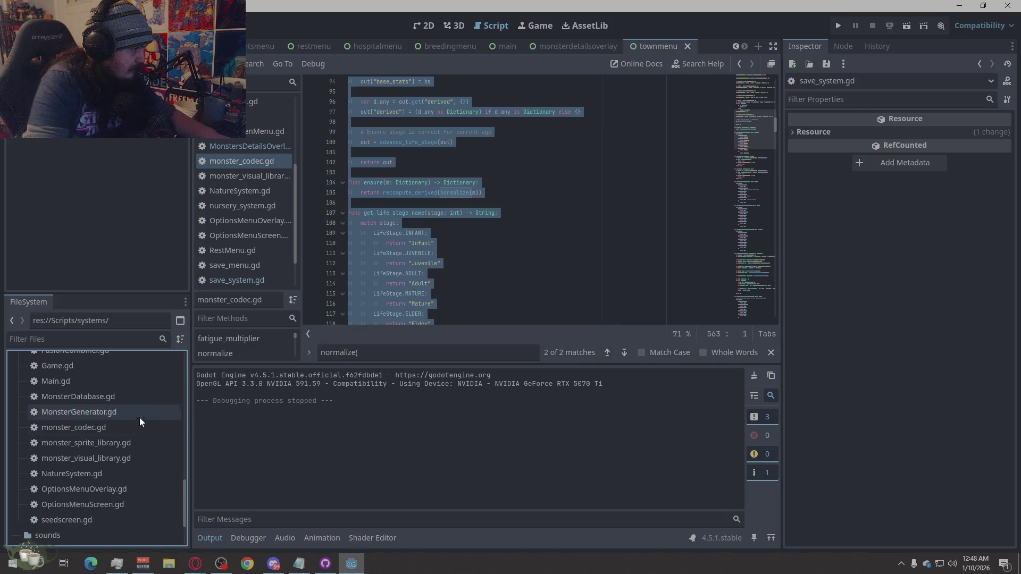
{"action": "scroll", "coordinate": [141, 458], "scroll_direction": "up", "scroll_amount": 1}
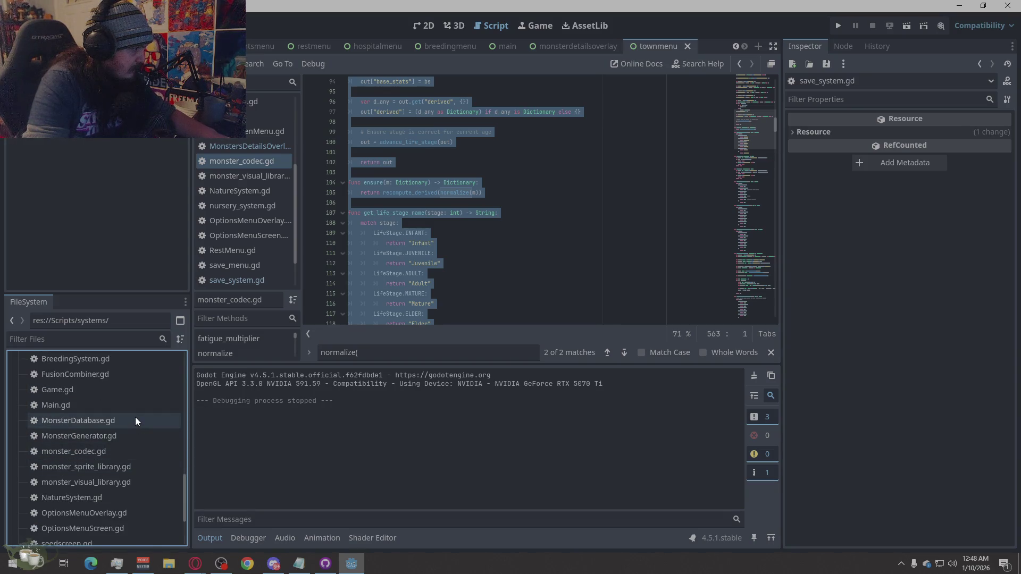
{"action": "scroll", "coordinate": [135, 417], "scroll_direction": "up", "scroll_amount": 1}
{"action": "scroll", "coordinate": [131, 417], "scroll_direction": "up", "scroll_amount": 1}
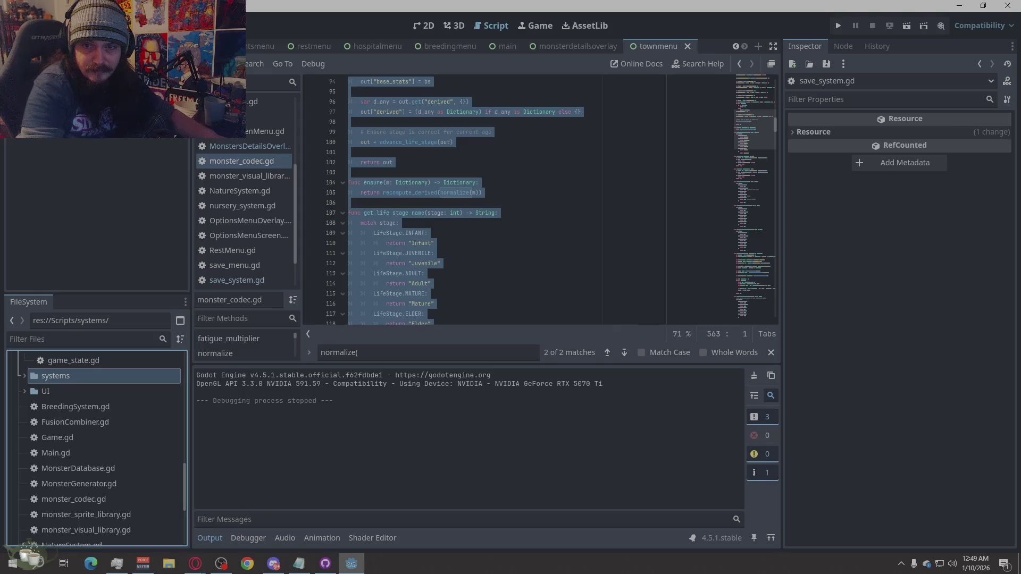
{"action": "key", "text": "alt+Tab"}
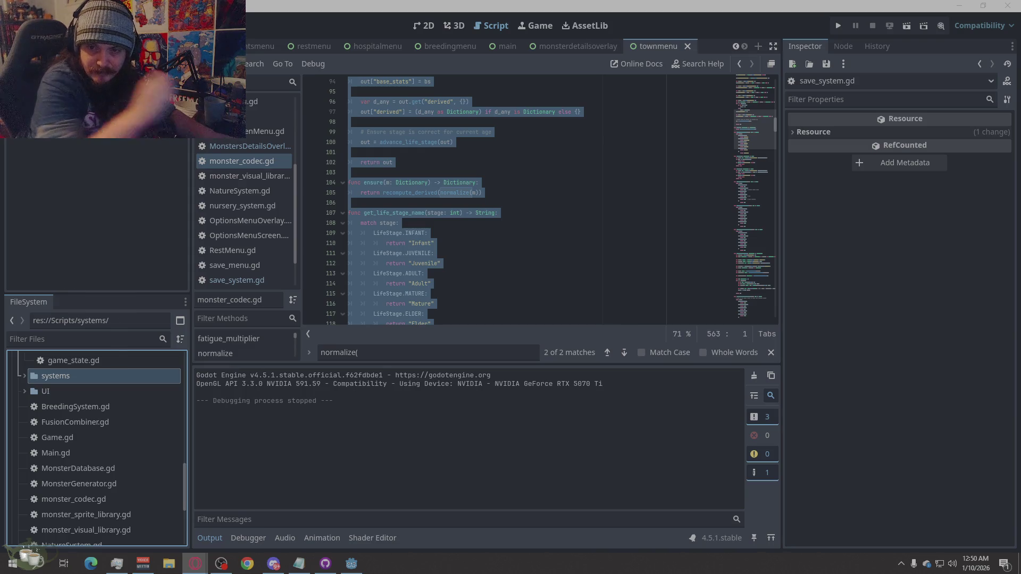
Open Game.gd and select all its code, reselecting it after returning from the browser.
{"action": "scroll", "coordinate": [250, 133], "scroll_direction": "up", "scroll_amount": 3}
{"action": "scroll", "coordinate": [245, 133], "scroll_direction": "up", "scroll_amount": 2}
{"action": "left_click", "coordinate": [244, 133]}
{"action": "right_click", "coordinate": [554, 196]}
{"action": "left_click", "coordinate": [585, 313]}
{"action": "key", "text": "alt+Tab"}
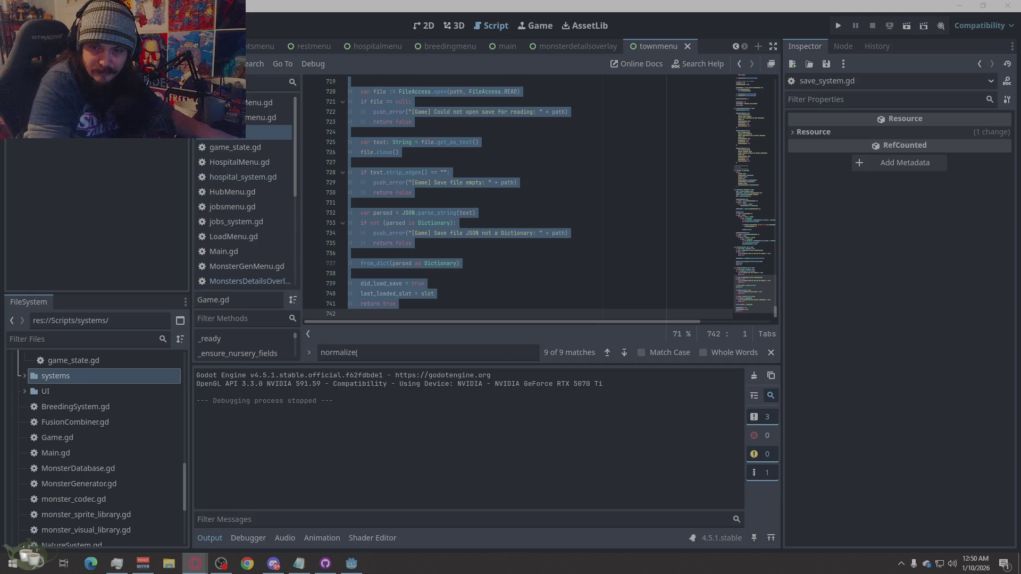
{"action": "left_click", "coordinate": [251, 132]}
{"action": "left_click", "coordinate": [483, 274]}
{"action": "right_click", "coordinate": [483, 275]}
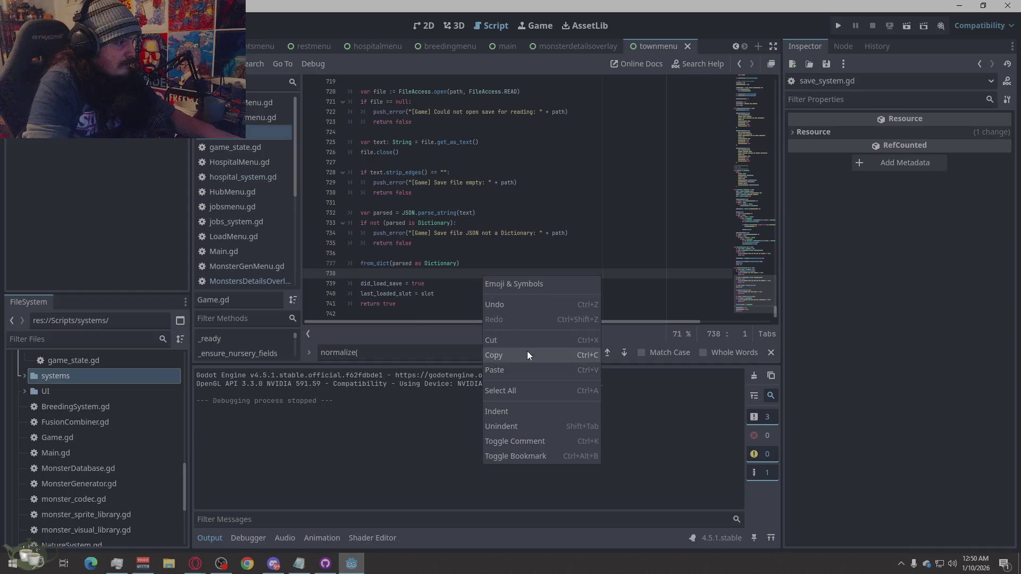
{"action": "left_click", "coordinate": [508, 391]}
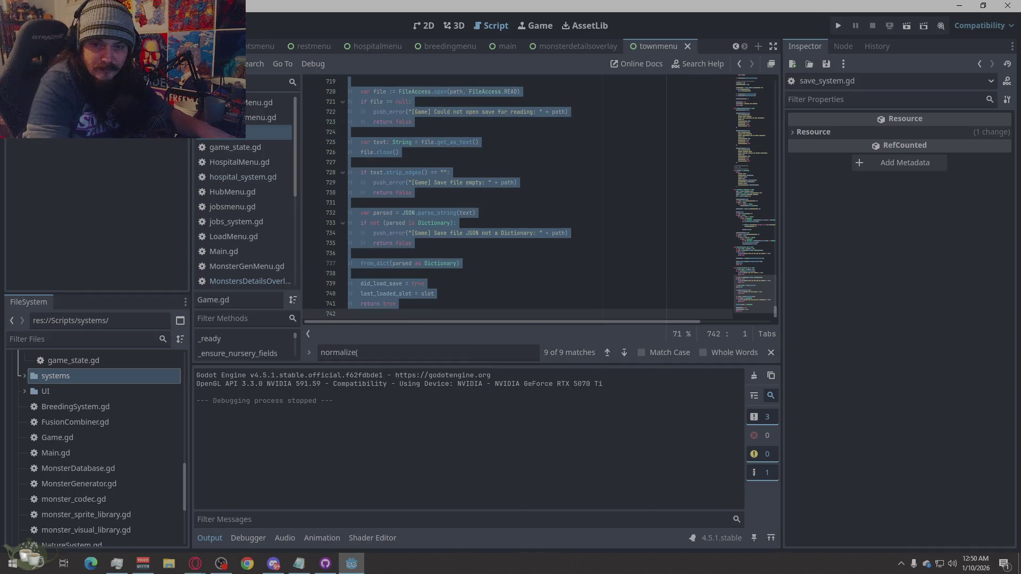
{"action": "key", "text": "alt+Tab"}
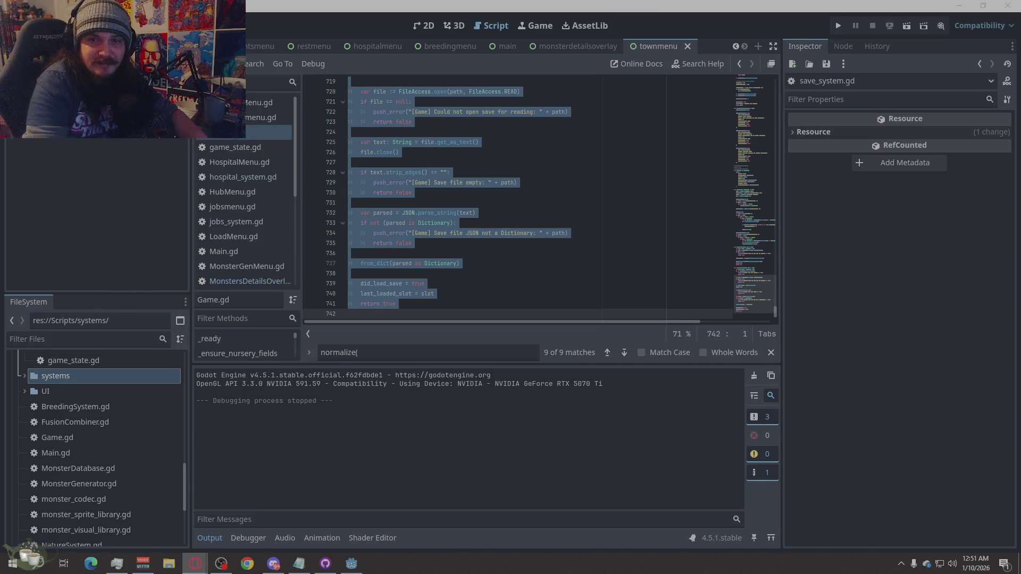
Select all of Game.gd, paste the new code over it, and save with Ctrl+S.
{"action": "left_click", "coordinate": [606, 244]}
{"action": "right_click", "coordinate": [607, 246]}
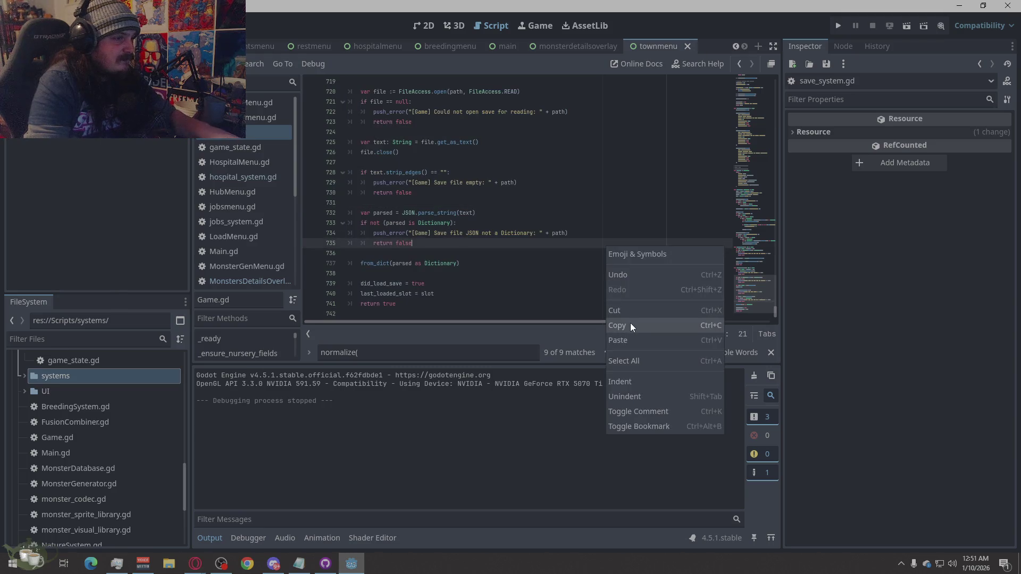
{"action": "left_click", "coordinate": [629, 360]}
{"action": "key", "text": "ctrl+v"}
{"action": "key", "text": "ctrl+s"}
{"action": "scroll", "coordinate": [539, 244], "scroll_direction": "up", "scroll_amount": 8}
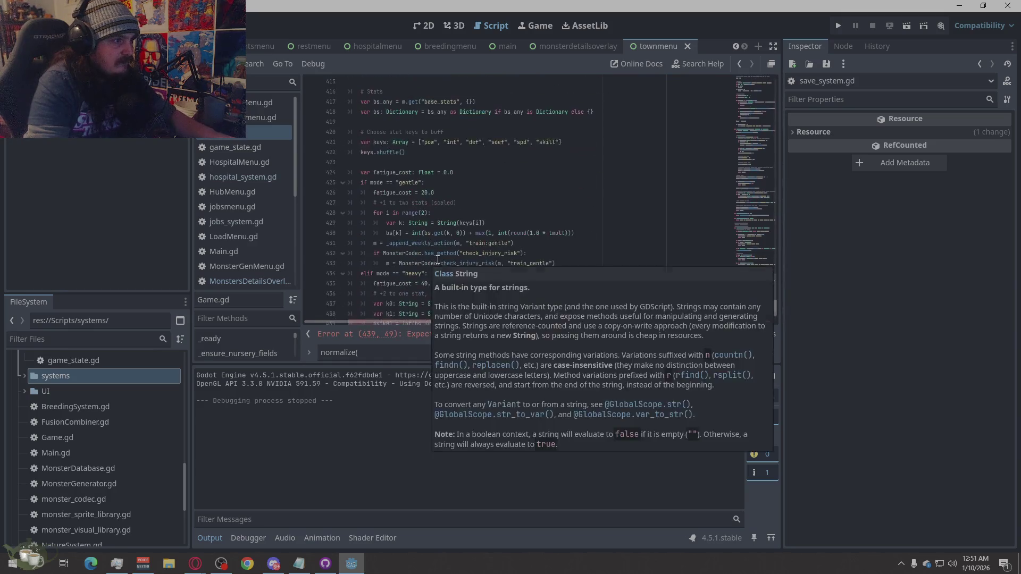
{"action": "scroll", "coordinate": [517, 257], "scroll_direction": "down", "scroll_amount": 1}
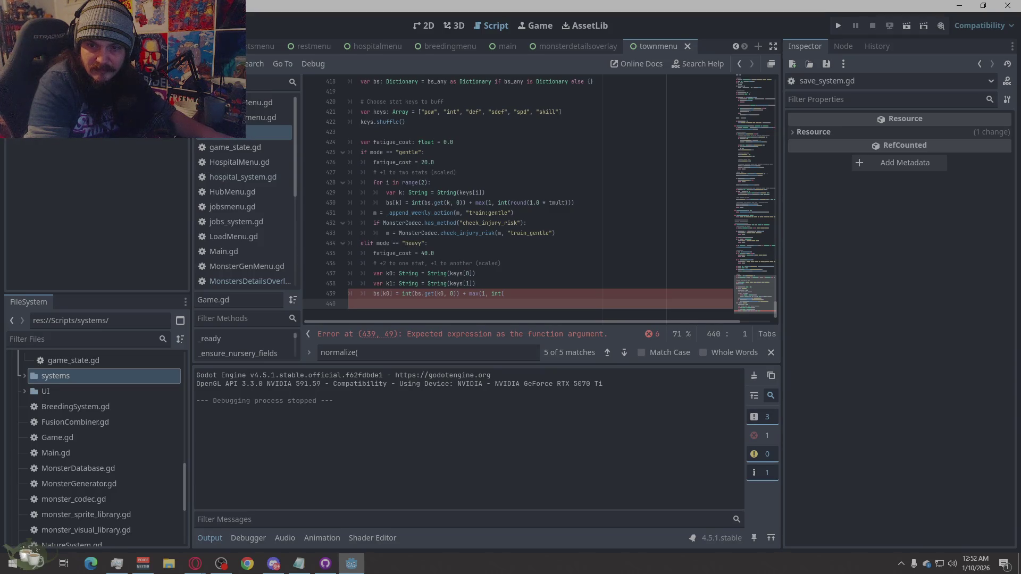
{"action": "key", "text": "alt+Tab"}
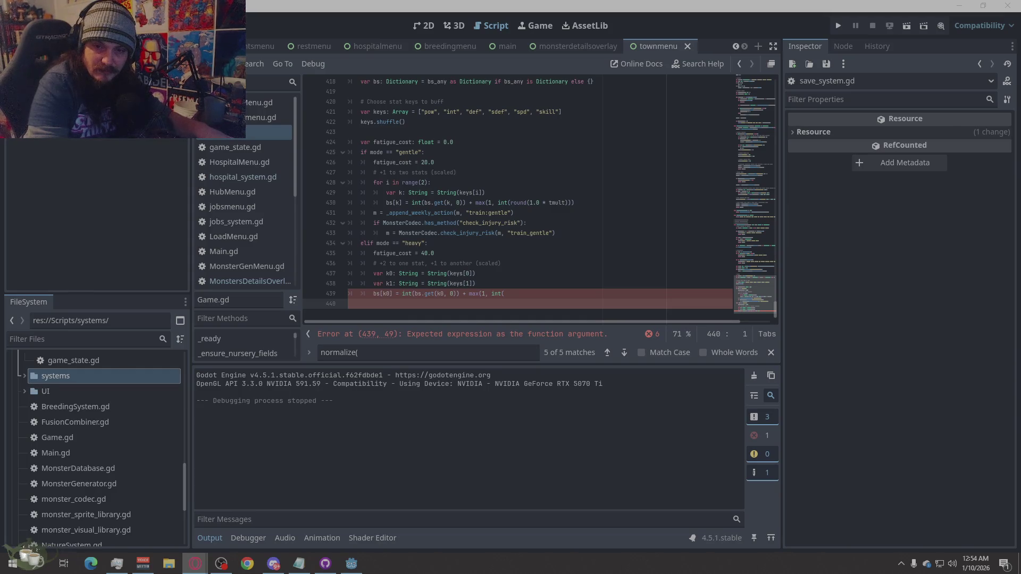
Open the context menu inside the Game.gd code editor.
{"action": "right_click", "coordinate": [609, 202]}
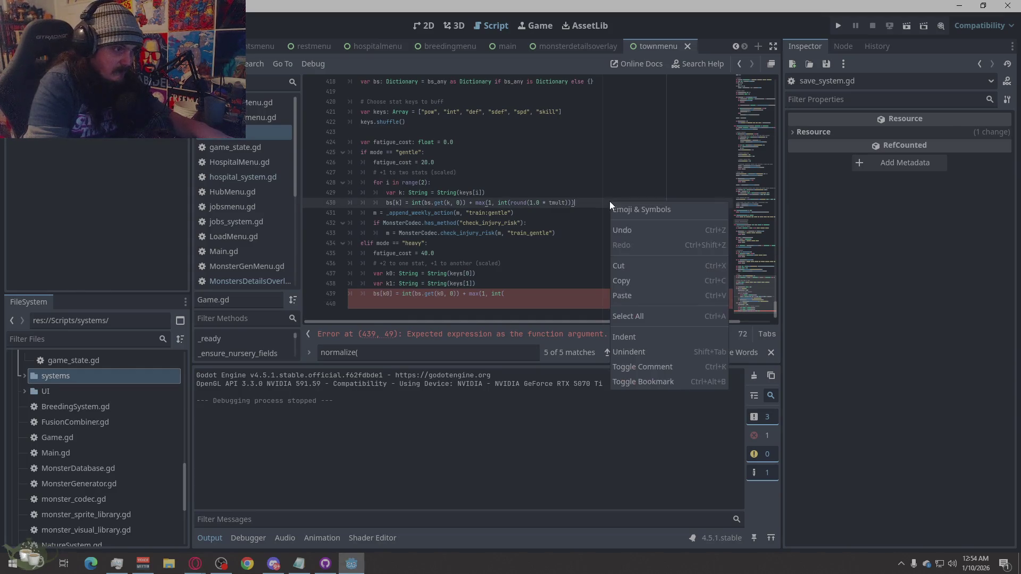
Overwrite Game.gd with the complete pasted 737-line script and save it.
{"action": "left_click", "coordinate": [635, 317]}
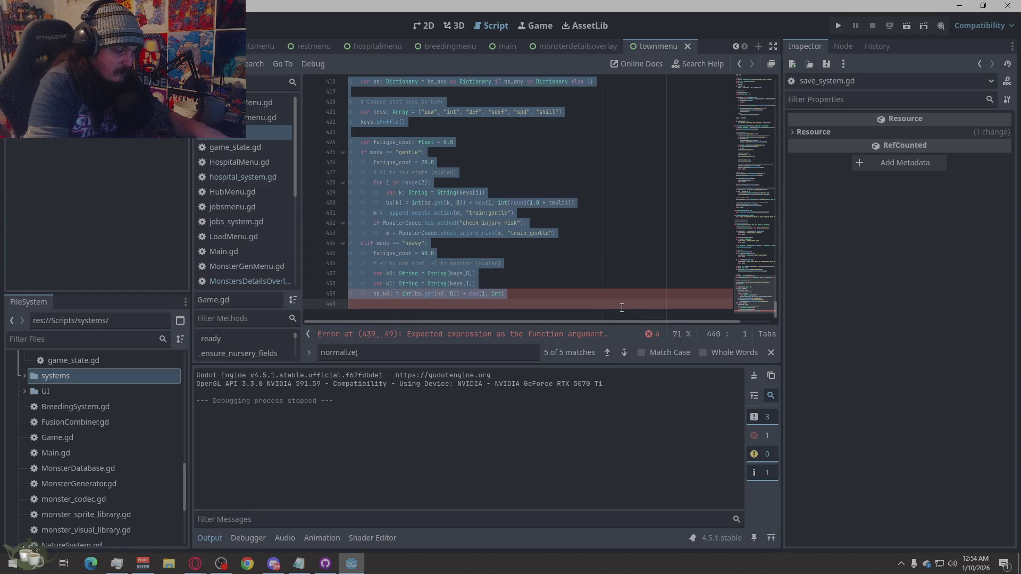
{"action": "key", "text": "ctrl+v"}
{"action": "key", "text": "ctrl+s"}
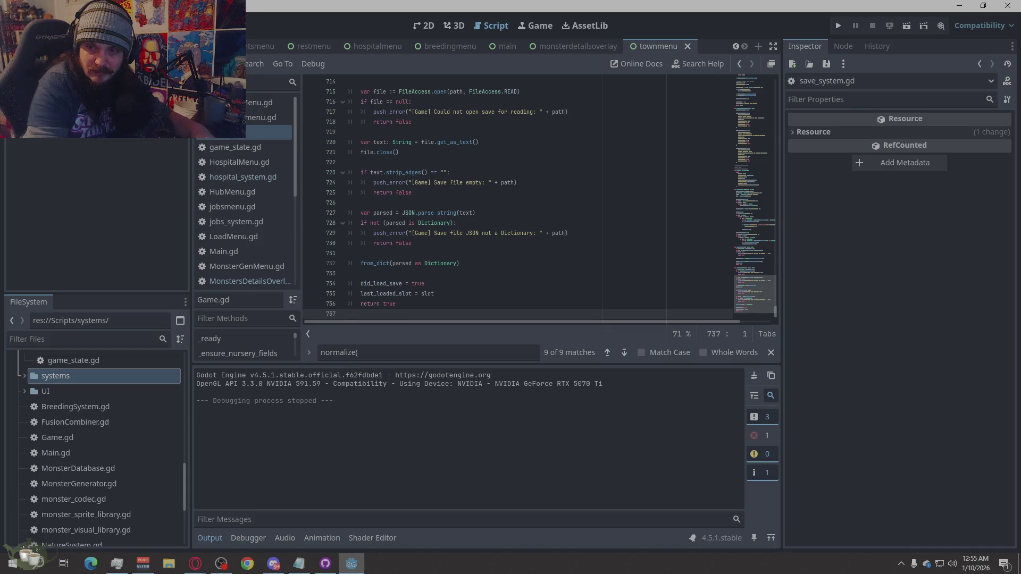
{"action": "key", "text": "alt+Tab"}
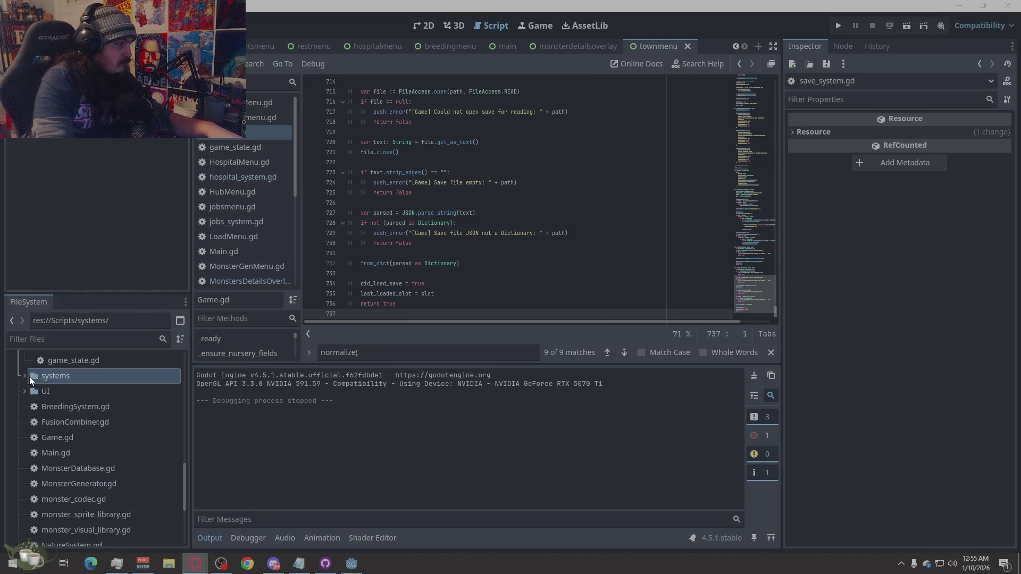
Expand the systems folder to list its five scripts and select nursery_system.gd.
{"action": "left_click", "coordinate": [24, 376]}
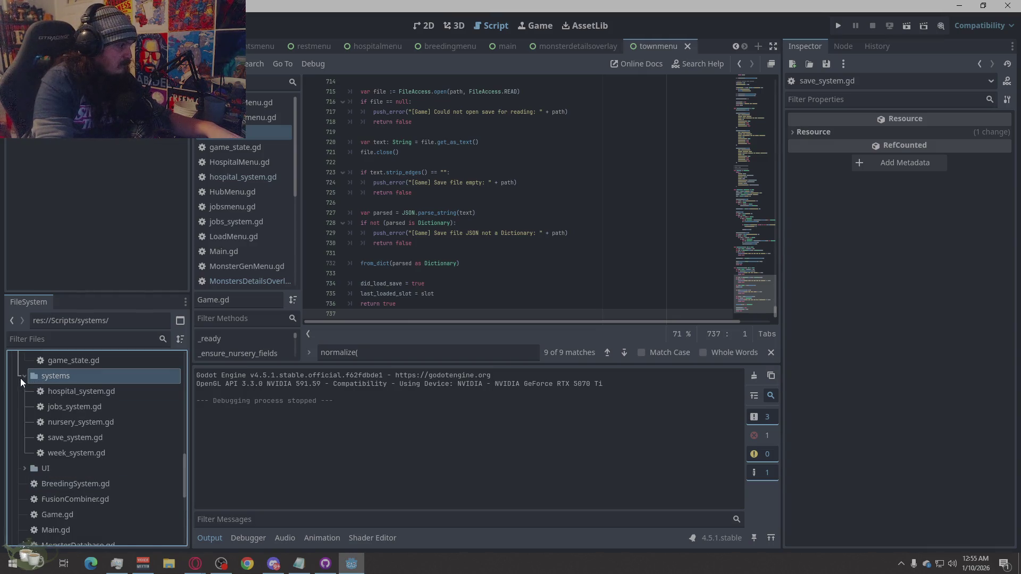
{"action": "left_click", "coordinate": [99, 422]}
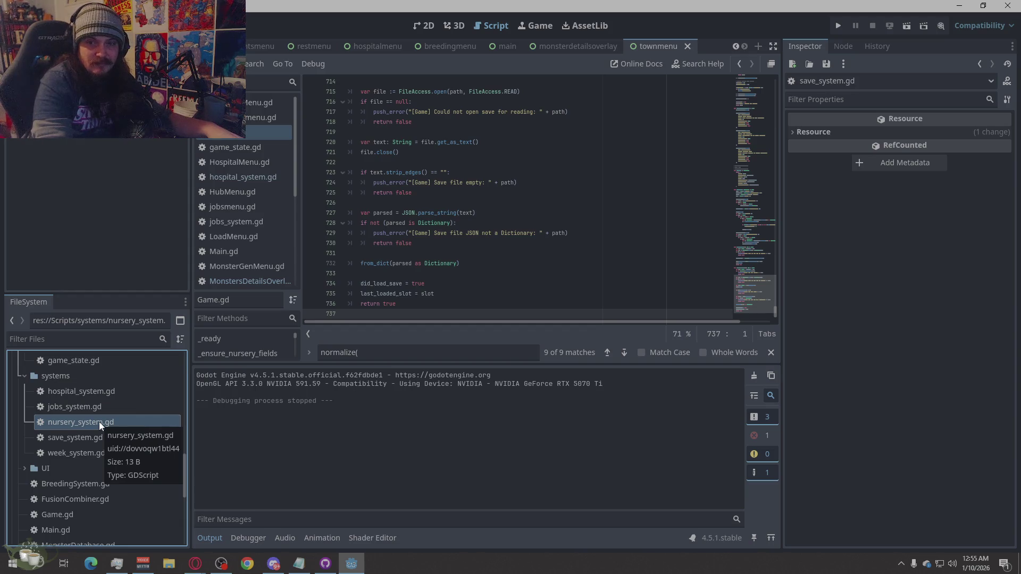
Rename nursery_system.gd to GameNurserySystem.gd in the FileSystem dock.
{"action": "right_click", "coordinate": [99, 422]}
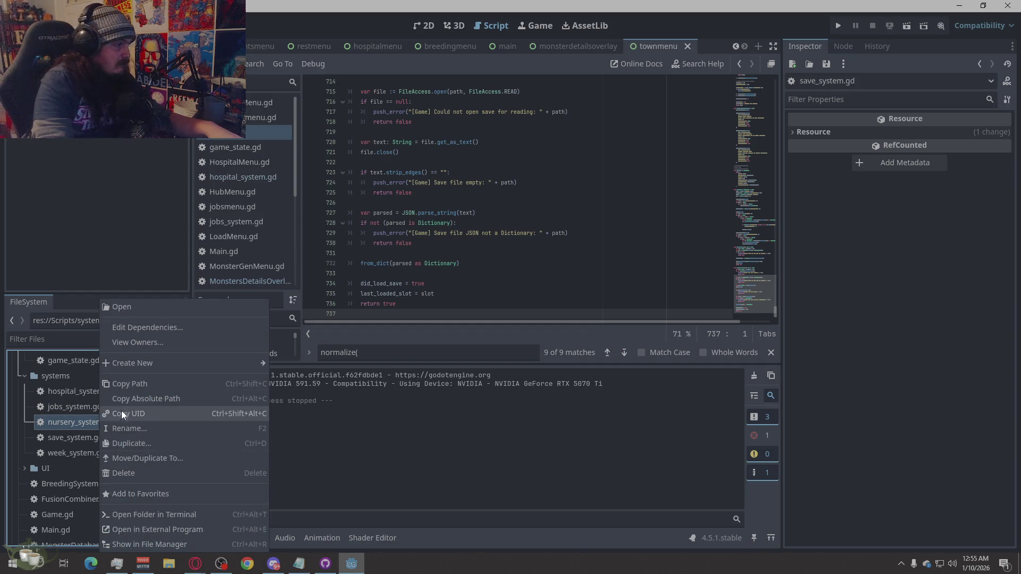
{"action": "left_click", "coordinate": [130, 429]}
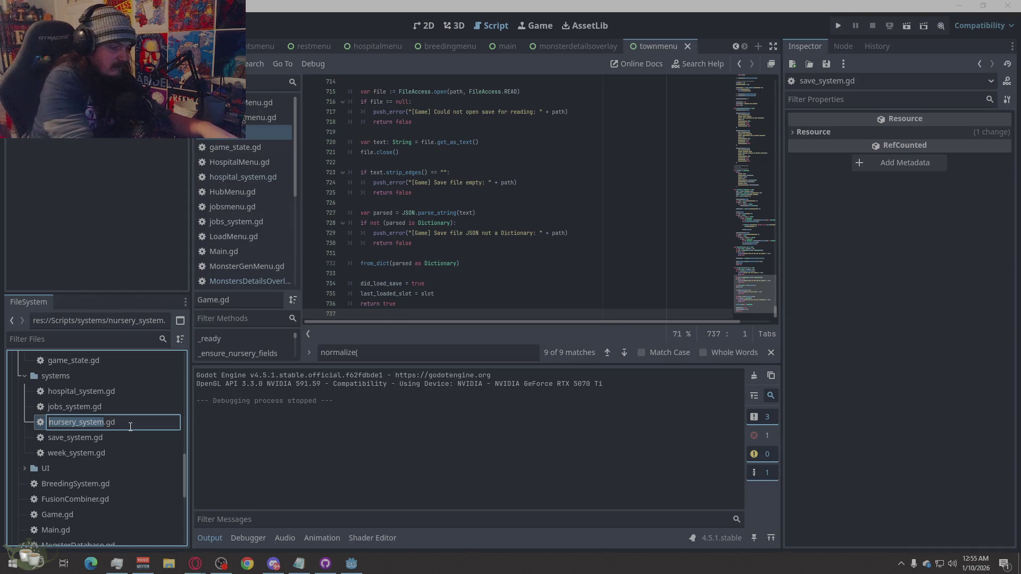
{"action": "type", "text": "GameNurser"}
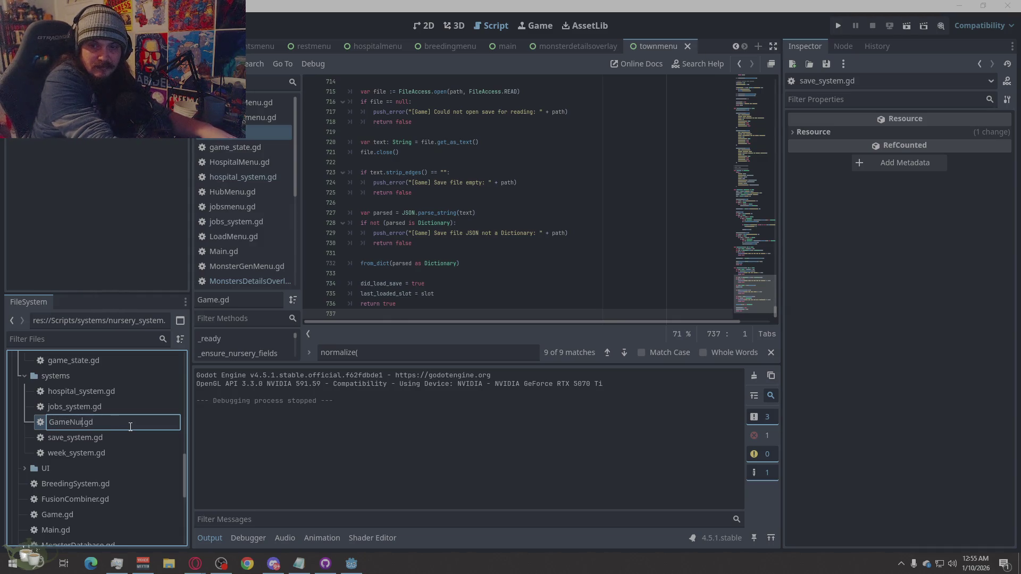
{"action": "type", "text": "ySystem"}
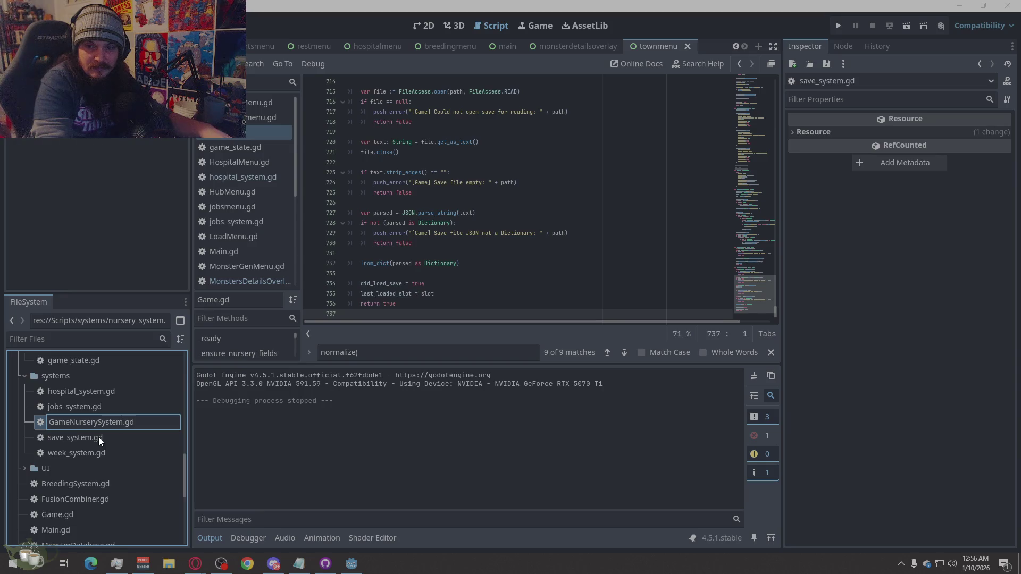
{"action": "key", "text": "Return"}
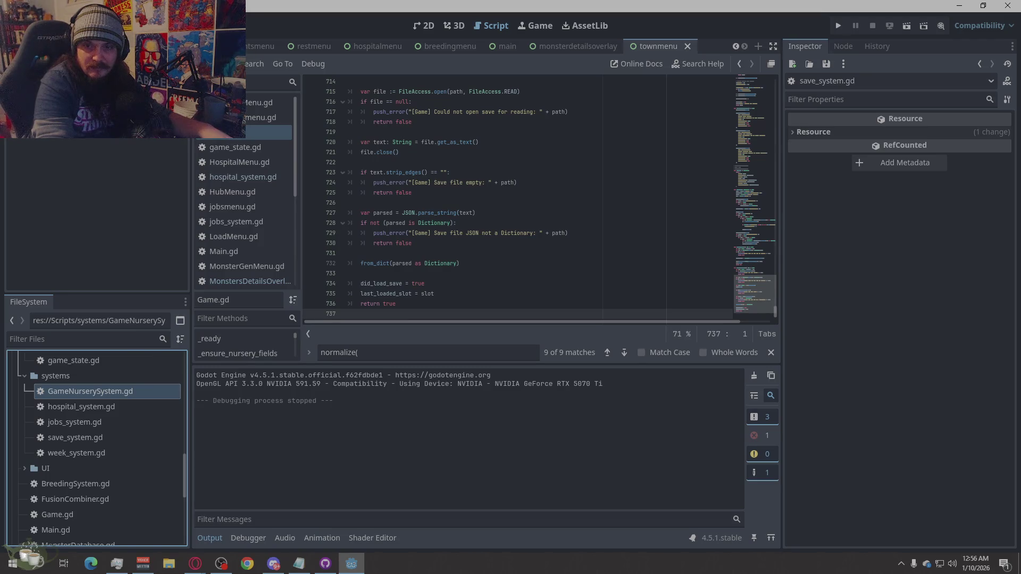
{"action": "key", "text": "alt+Tab"}
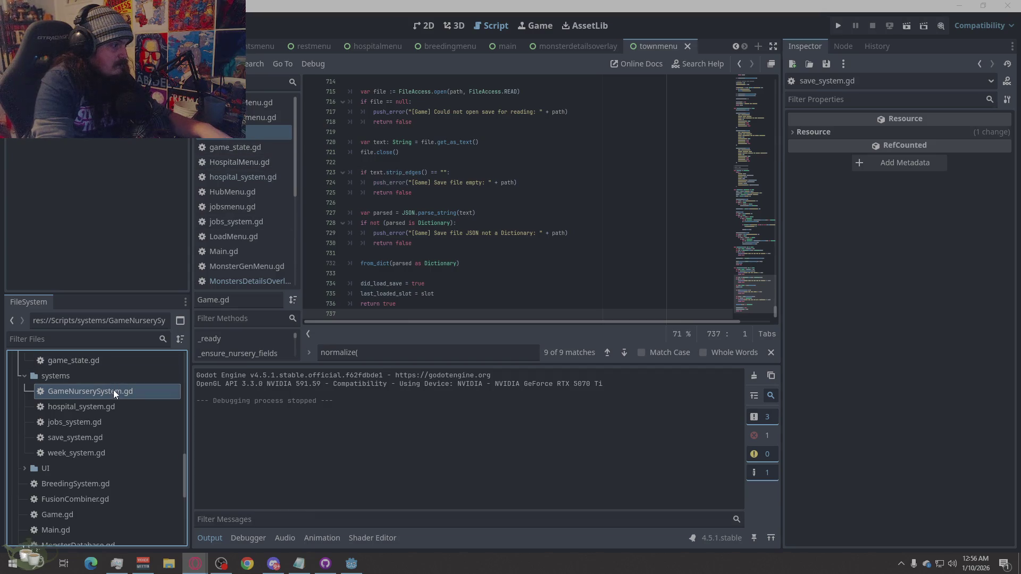
Review GameNurserySystem.gd from line 1, then select week_system.gd in the file tree.
{"action": "scroll", "coordinate": [256, 260], "scroll_direction": "down", "scroll_amount": 5}
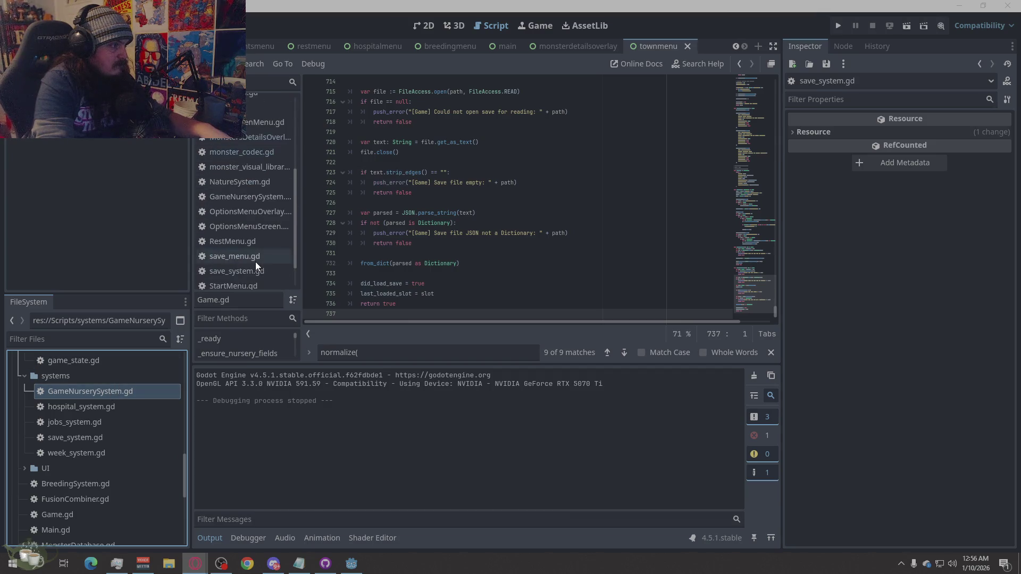
{"action": "left_click", "coordinate": [259, 200]}
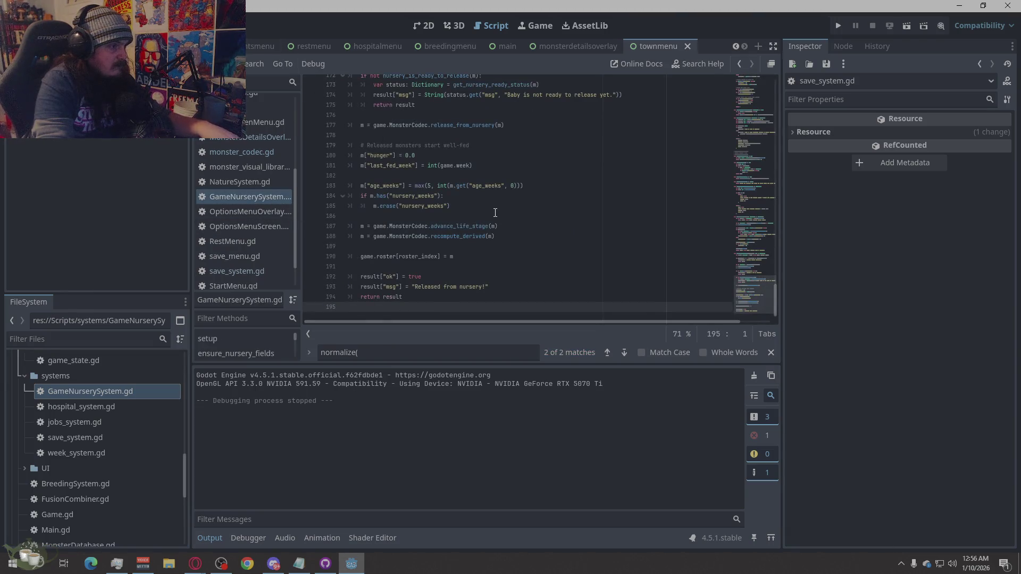
{"action": "scroll", "coordinate": [493, 213], "scroll_direction": "up", "scroll_amount": 20}
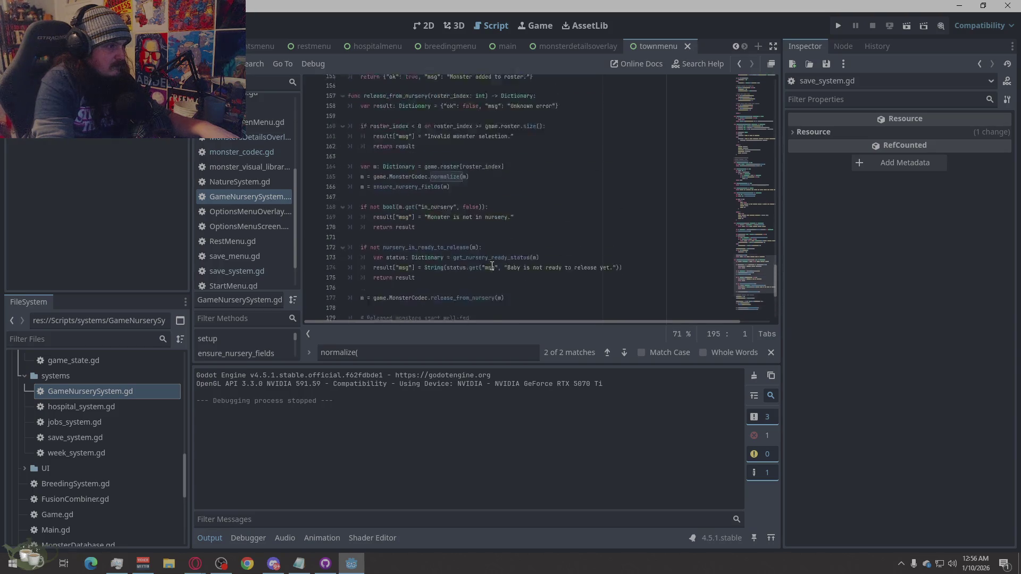
{"action": "scroll", "coordinate": [480, 276], "scroll_direction": "up", "scroll_amount": 20}
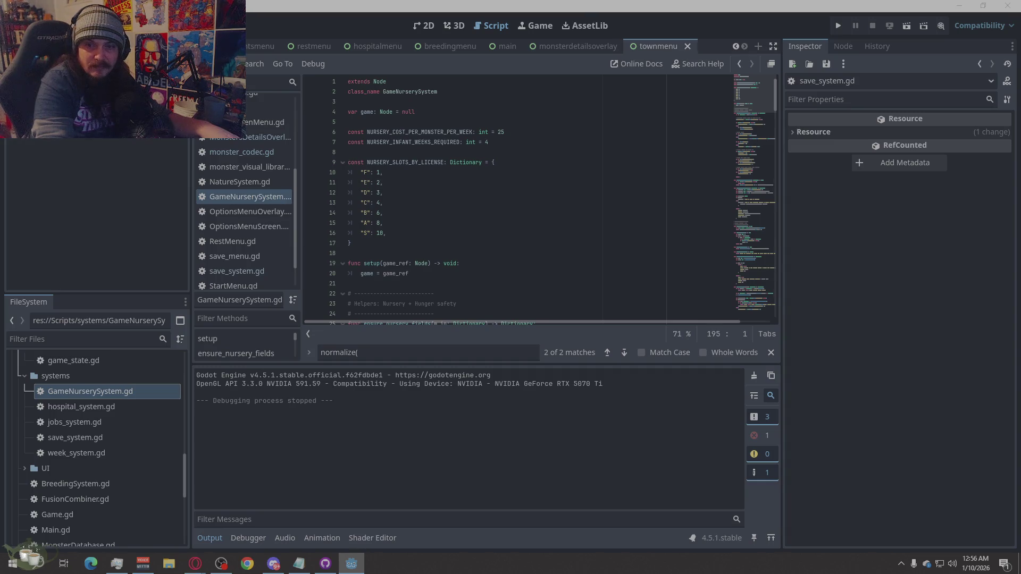
{"action": "key", "text": "alt+Tab"}
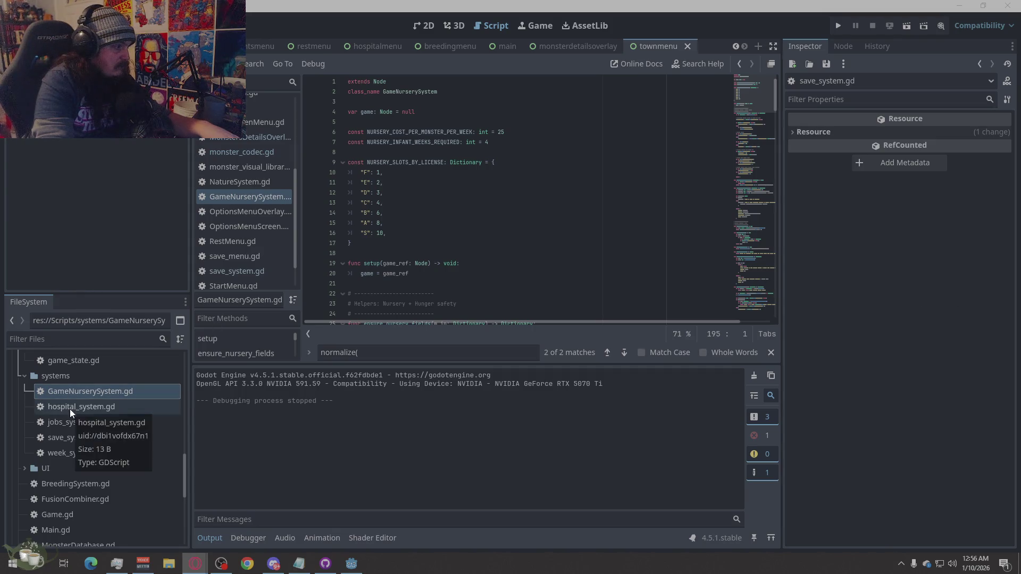
{"action": "left_click", "coordinate": [79, 454]}
Rename week_system.gd to GameWeekSystem.gd in the FileSystem dock.
{"action": "right_click", "coordinate": [78, 454]}
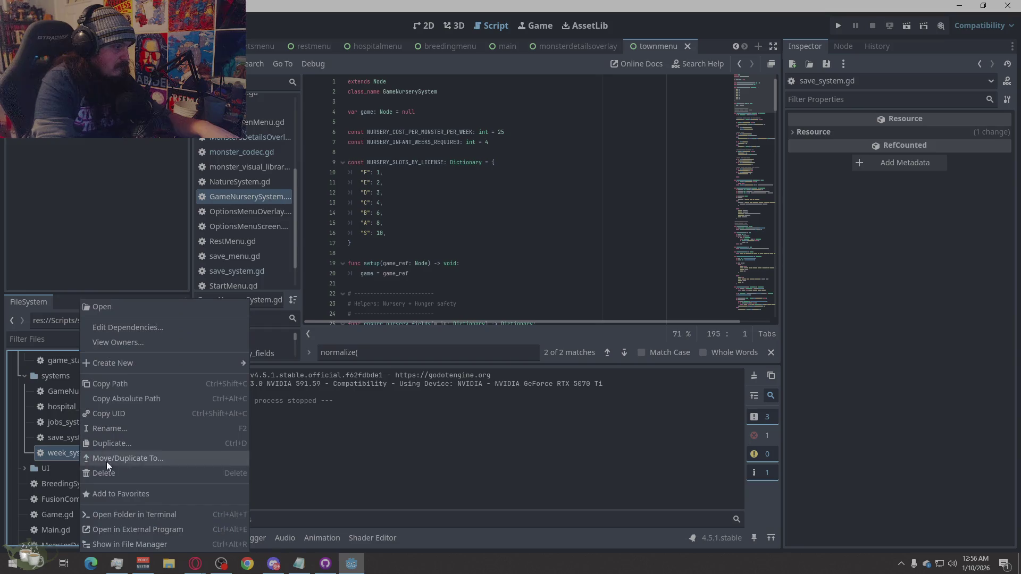
{"action": "left_click", "coordinate": [129, 430]}
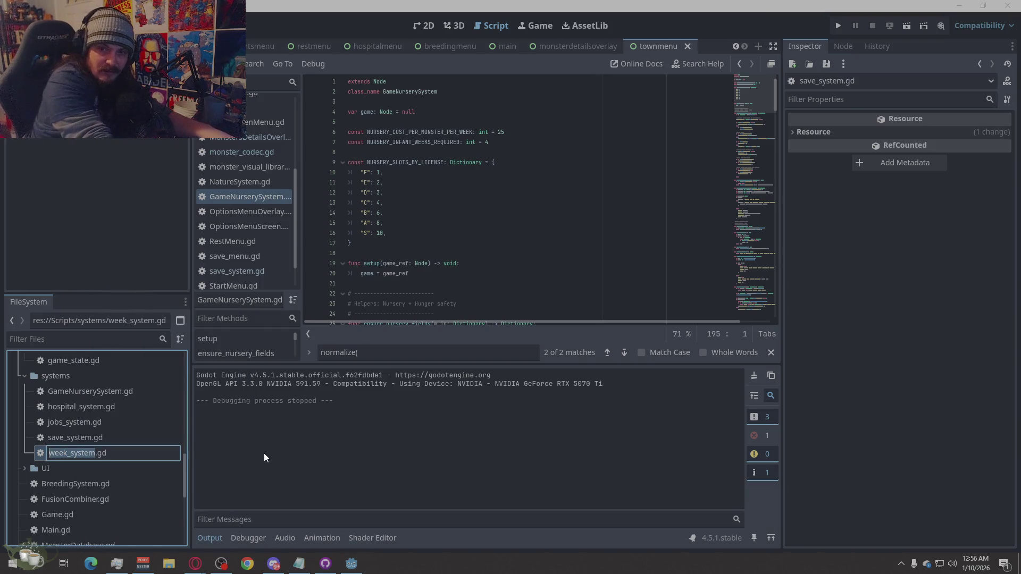
{"action": "type", "text": "Game"}
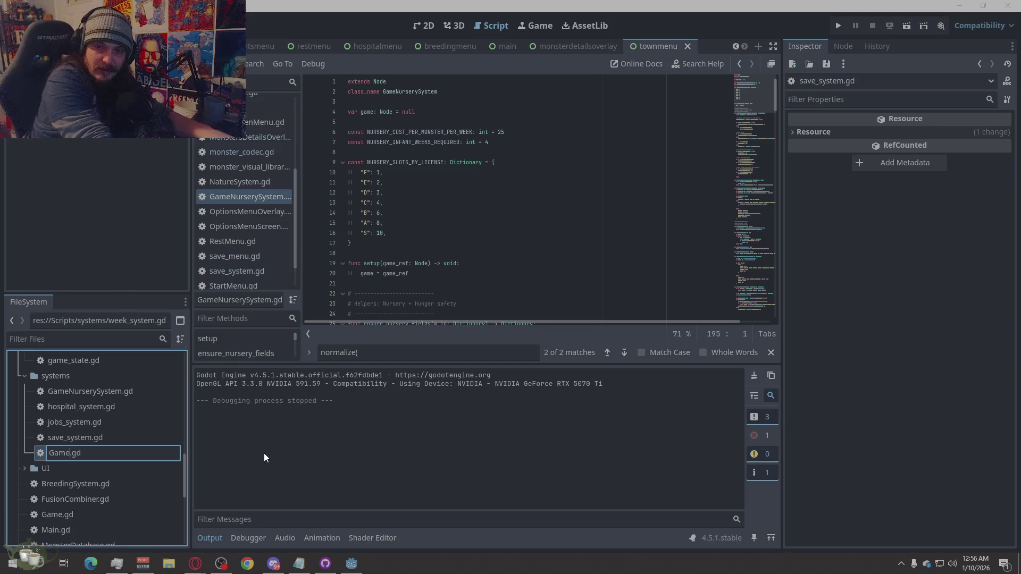
{"action": "type", "text": "WeekSystem"}
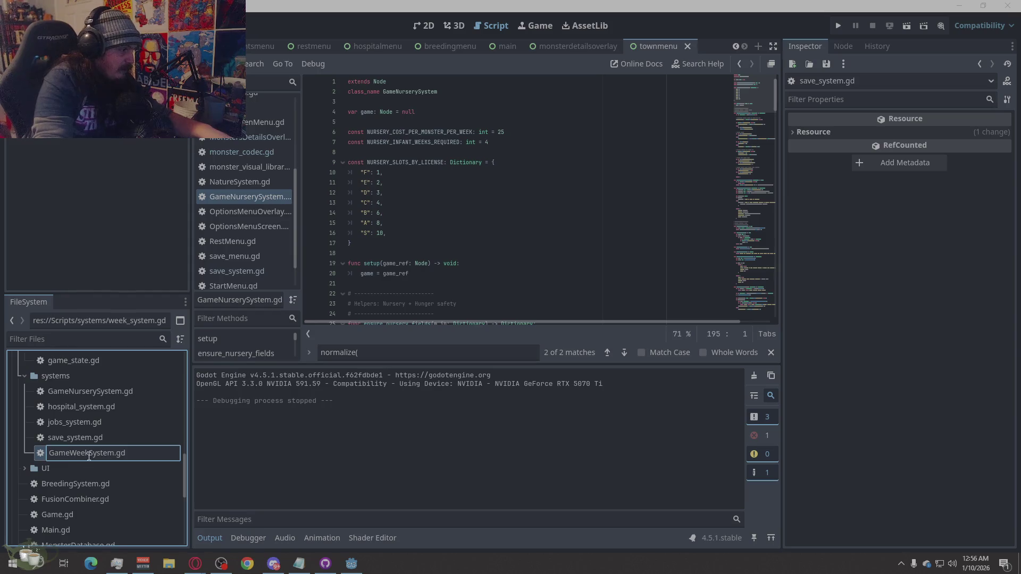
{"action": "key", "text": "Return"}
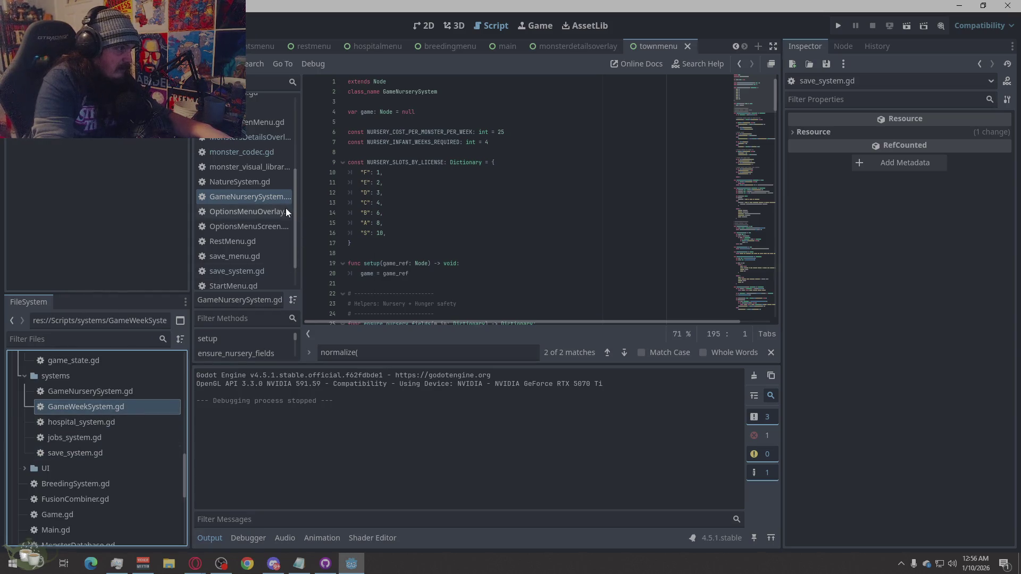
{"action": "scroll", "coordinate": [255, 213], "scroll_direction": "up", "scroll_amount": 2}
Scroll through the MonsterGenMenu script to review its code.
{"action": "left_click", "coordinate": [245, 177]}
{"action": "scroll", "coordinate": [238, 238], "scroll_direction": "down", "scroll_amount": 2}
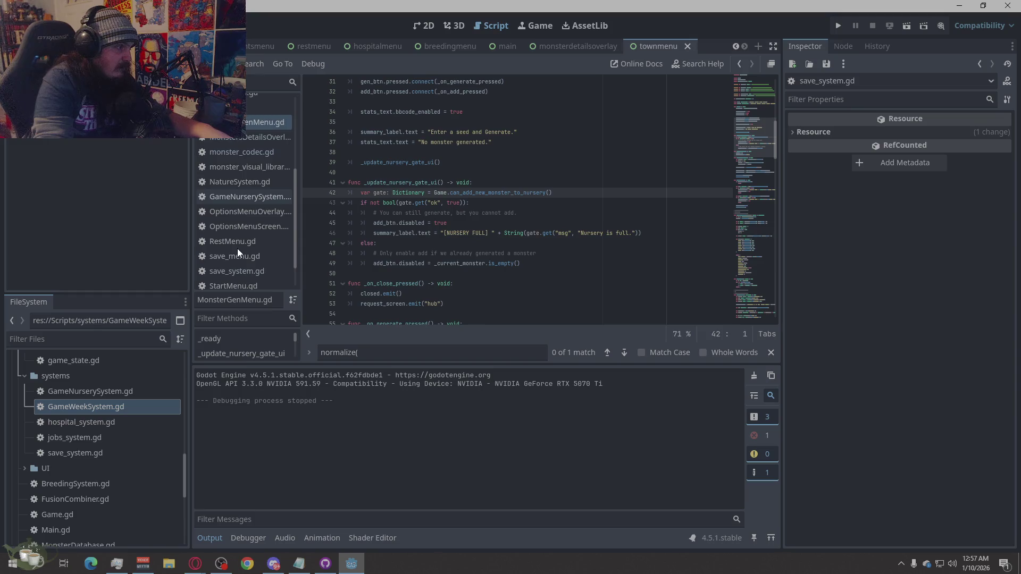
{"action": "scroll", "coordinate": [238, 248], "scroll_direction": "down", "scroll_amount": 1}
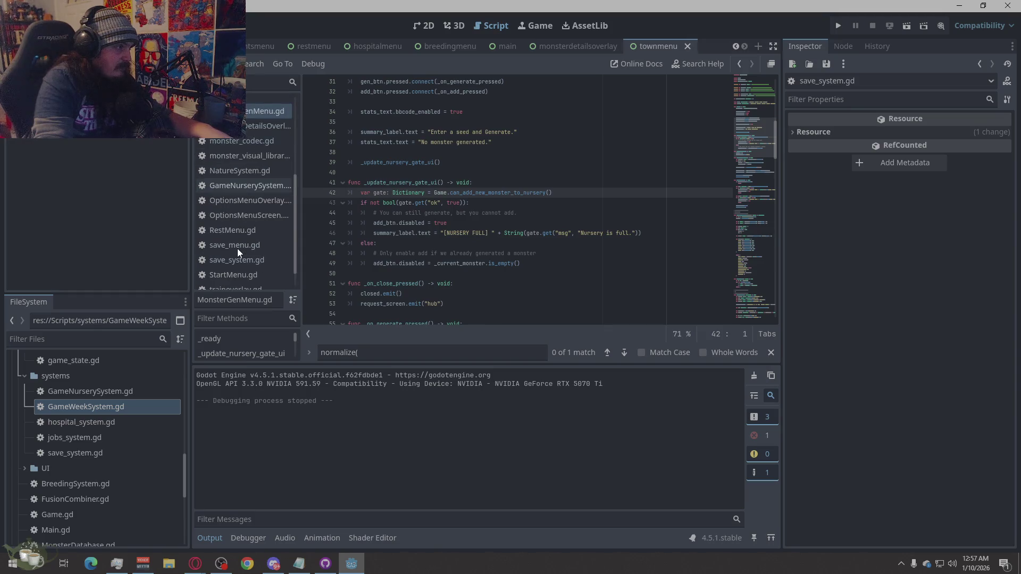
{"action": "scroll", "coordinate": [256, 218], "scroll_direction": "up", "scroll_amount": 5}
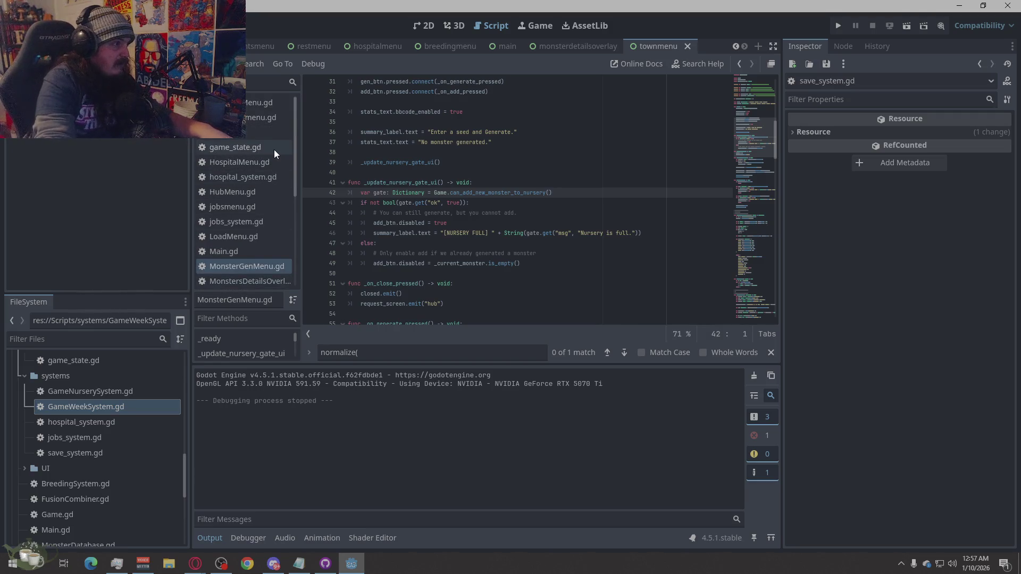
{"action": "scroll", "coordinate": [251, 255], "scroll_direction": "down", "scroll_amount": 2}
{"action": "scroll", "coordinate": [250, 261], "scroll_direction": "down", "scroll_amount": 4}
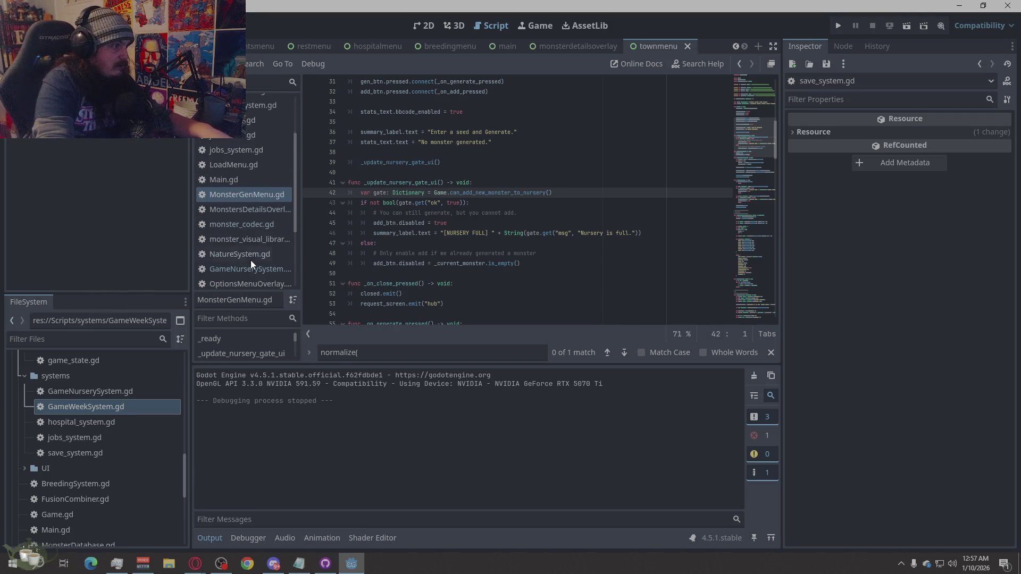
Replace GameWeekSystem.gd's contents with the pasted 170-line weekly-update code.
{"action": "left_click", "coordinate": [251, 276]}
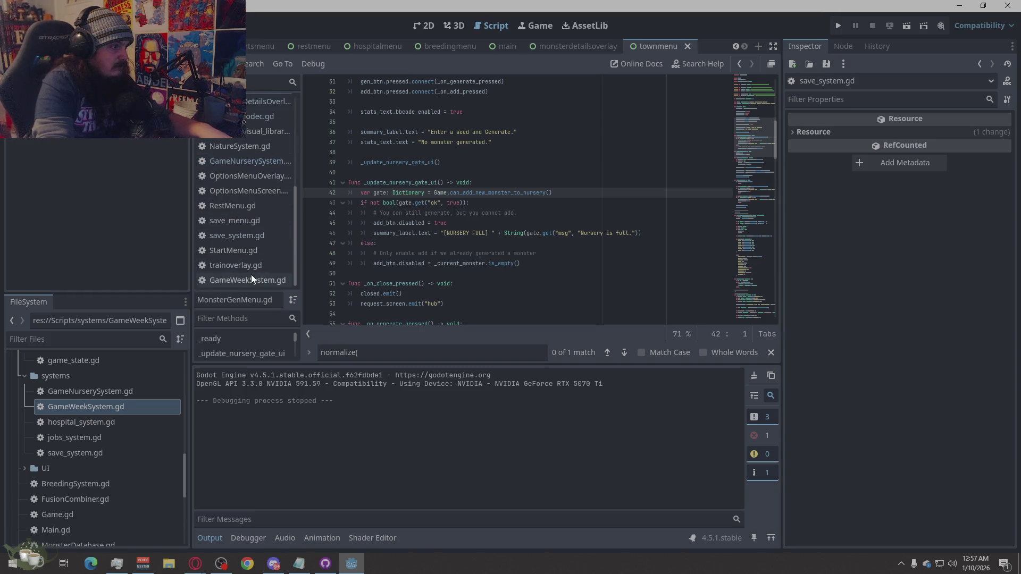
{"action": "key", "text": "ctrl+a"}
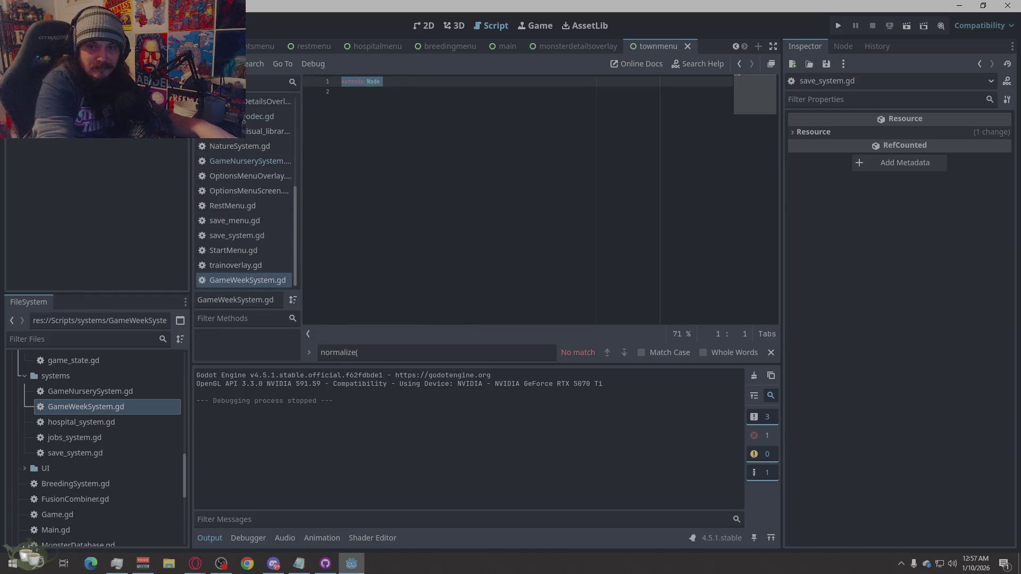
{"action": "left_click", "coordinate": [524, 289]}
{"action": "key", "text": "ctrl+a"}
{"action": "key", "text": "ctrl+v"}
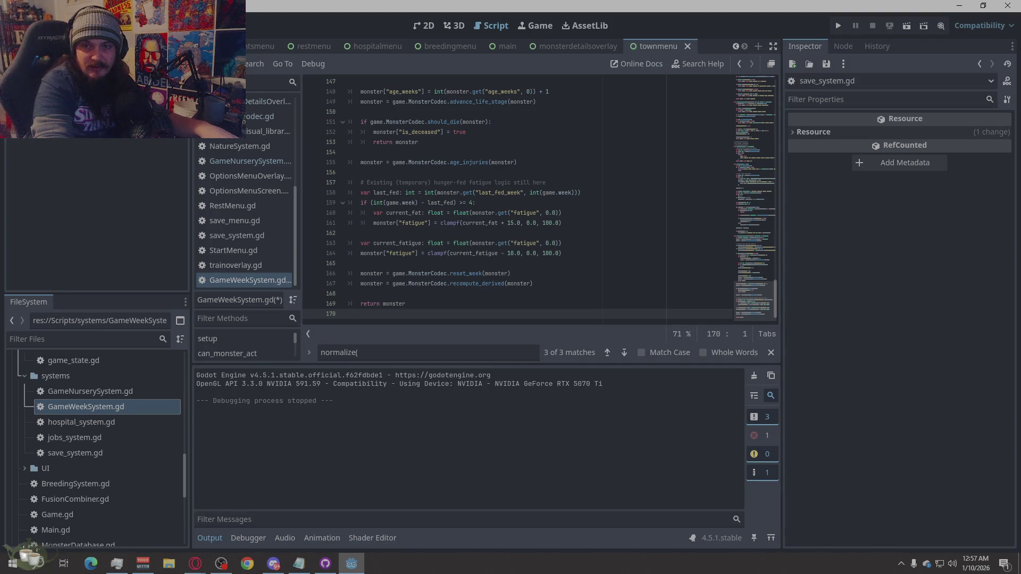
{"action": "key", "text": "alt+Tab"}
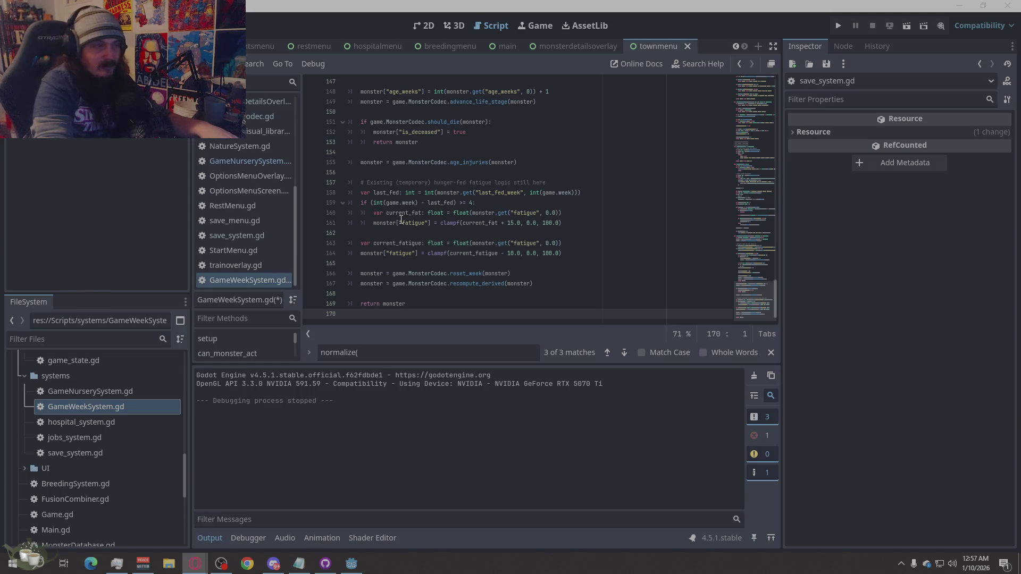
Create an empty Node script GameCatalogsSystem.gd in res://Scripts/systems via File > New Script.
{"action": "left_click", "coordinate": [76, 378]}
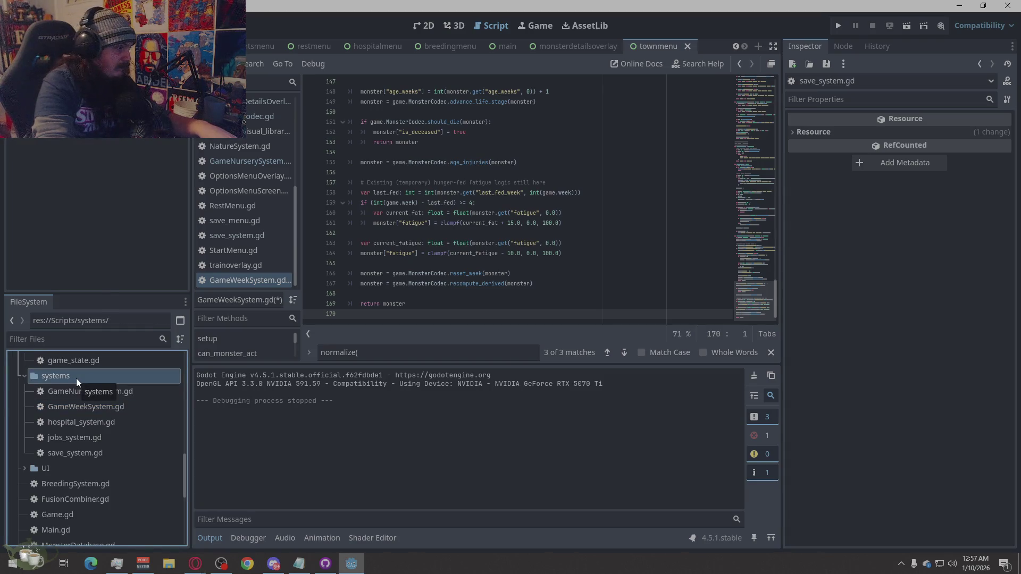
{"action": "left_click", "coordinate": [225, 64]}
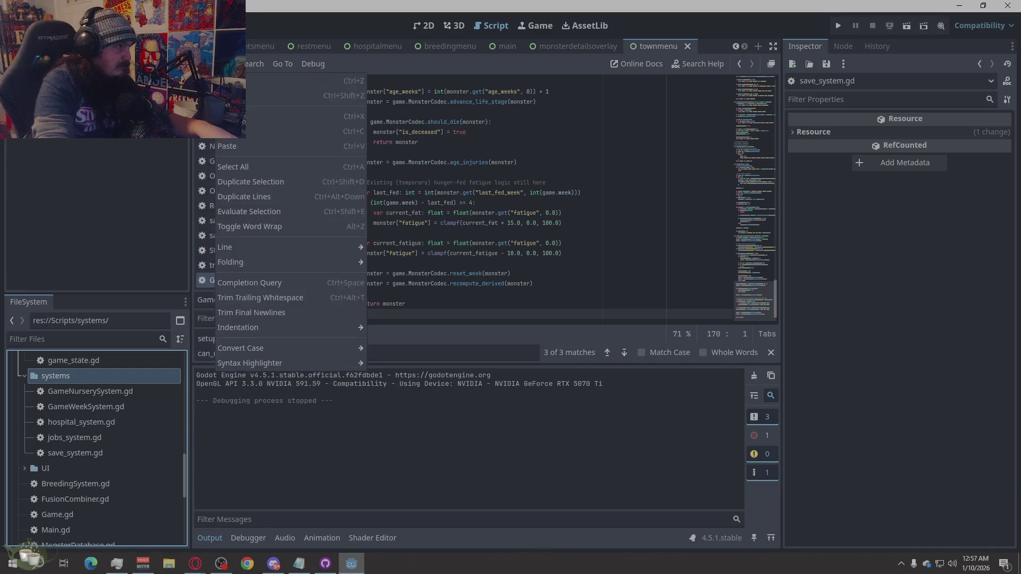
{"action": "mouse_move", "coordinate": [204, 64]}
{"action": "left_click", "coordinate": [224, 81]}
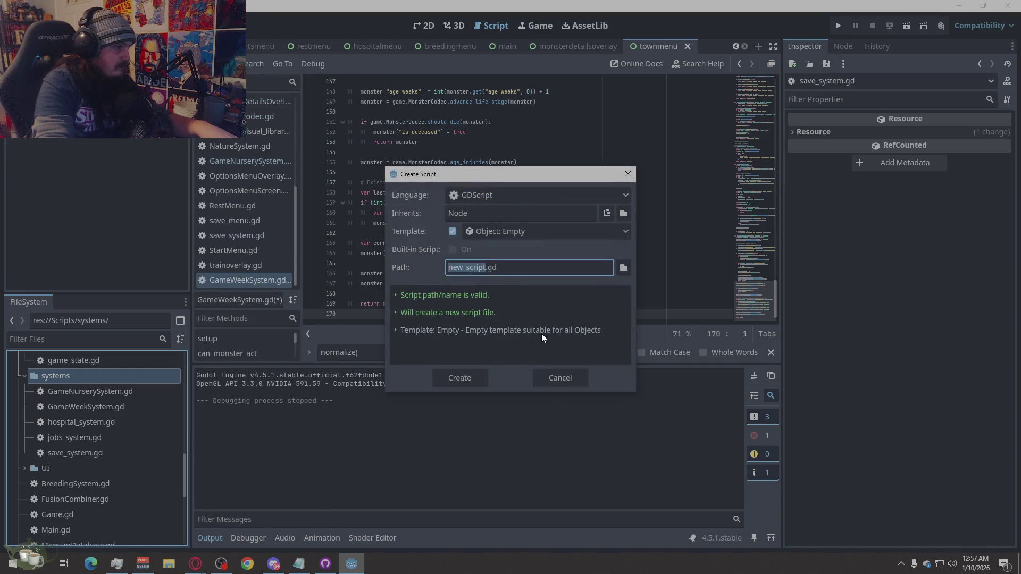
{"action": "left_click", "coordinate": [624, 268]}
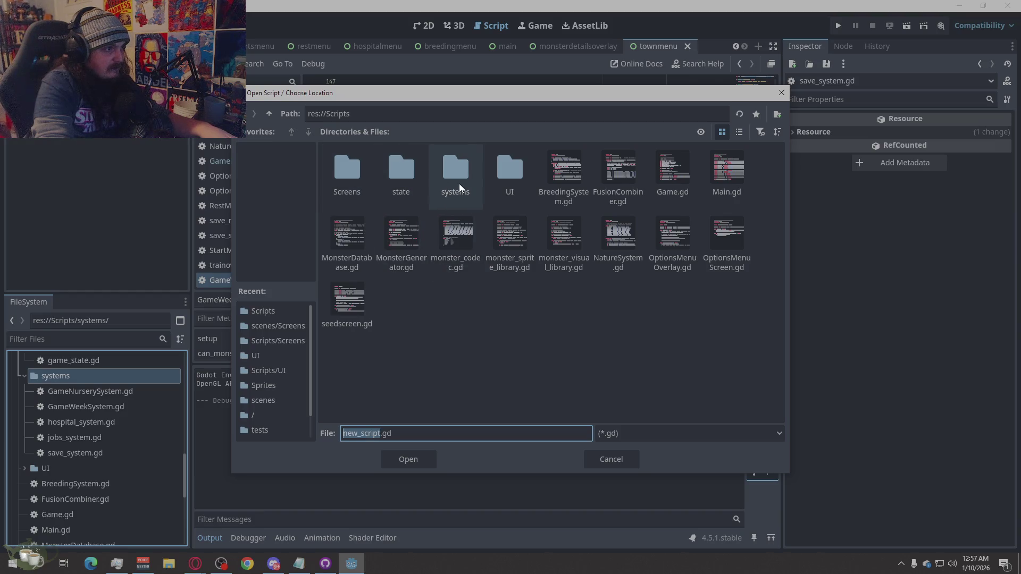
{"action": "double_click", "coordinate": [459, 184]}
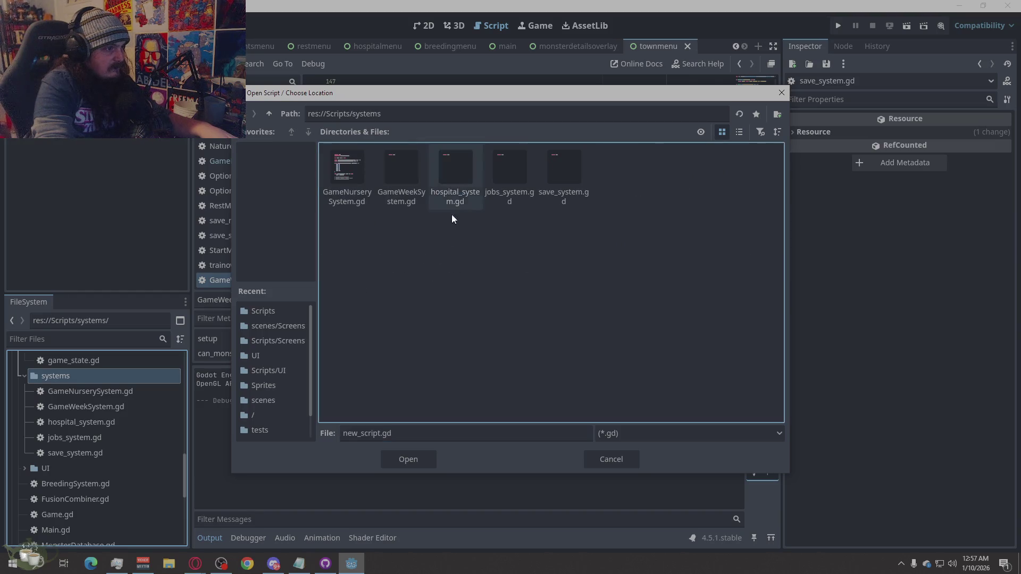
{"action": "double_click", "coordinate": [379, 433]}
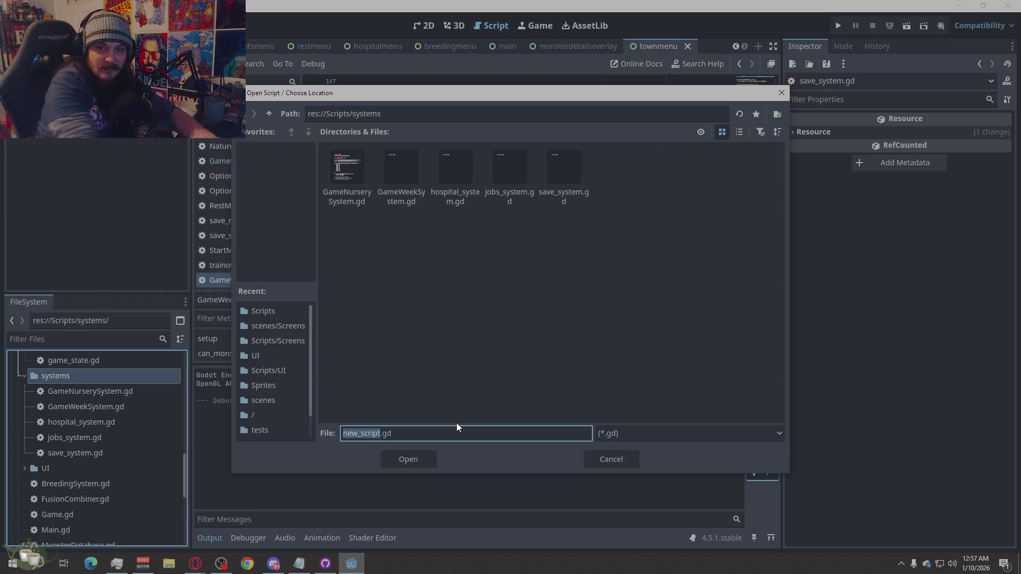
{"action": "type", "text": "GameCa"}
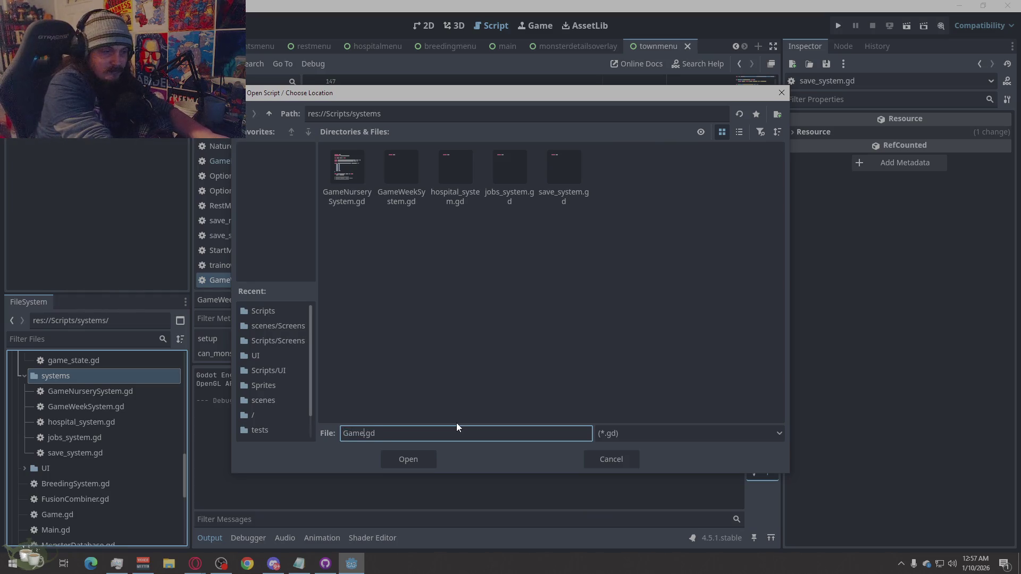
{"action": "type", "text": "talogsS"}
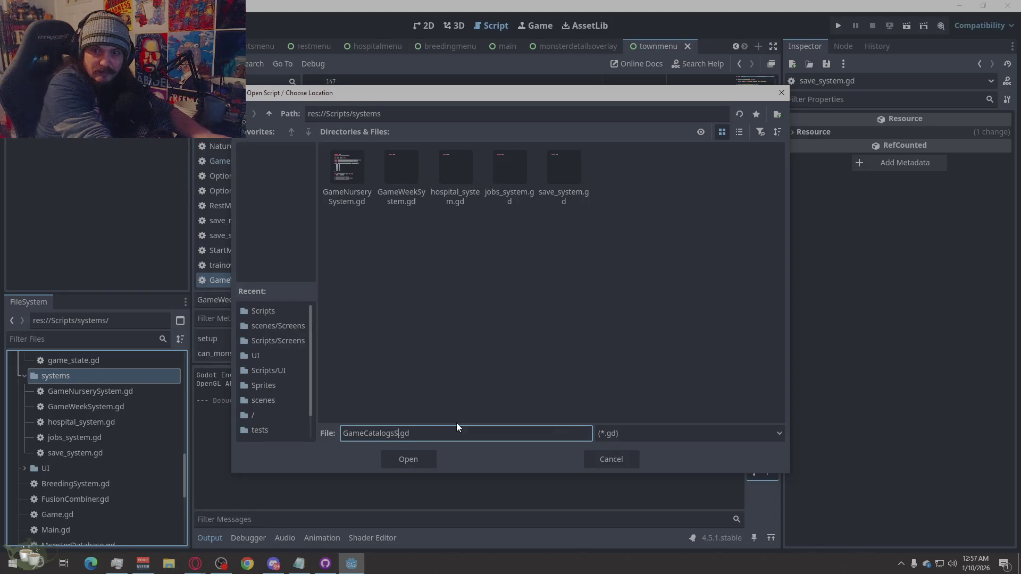
{"action": "type", "text": "ystem"}
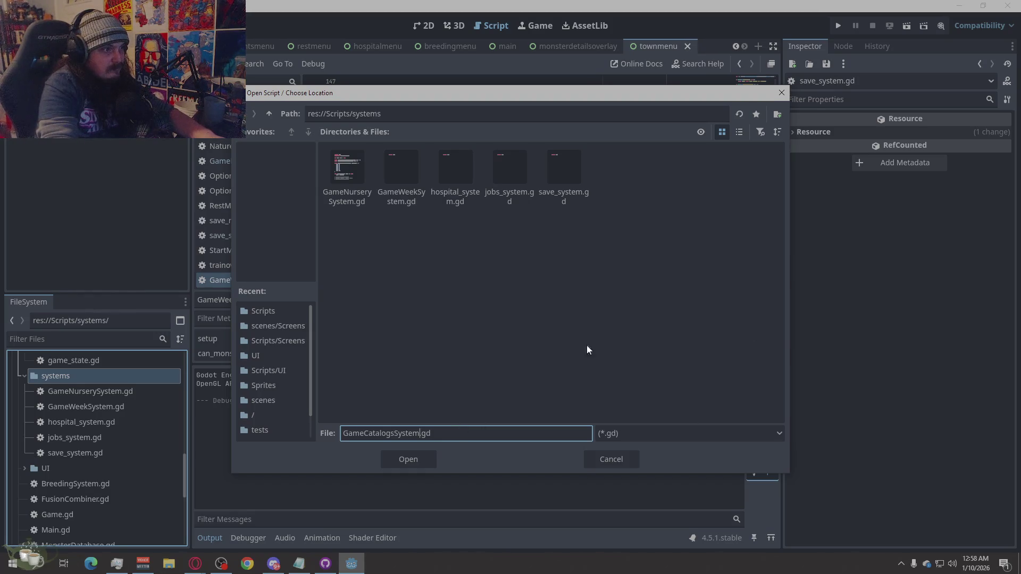
{"action": "left_click", "coordinate": [413, 460]}
{"action": "left_click", "coordinate": [474, 382]}
{"action": "key", "text": "ctrl+a"}
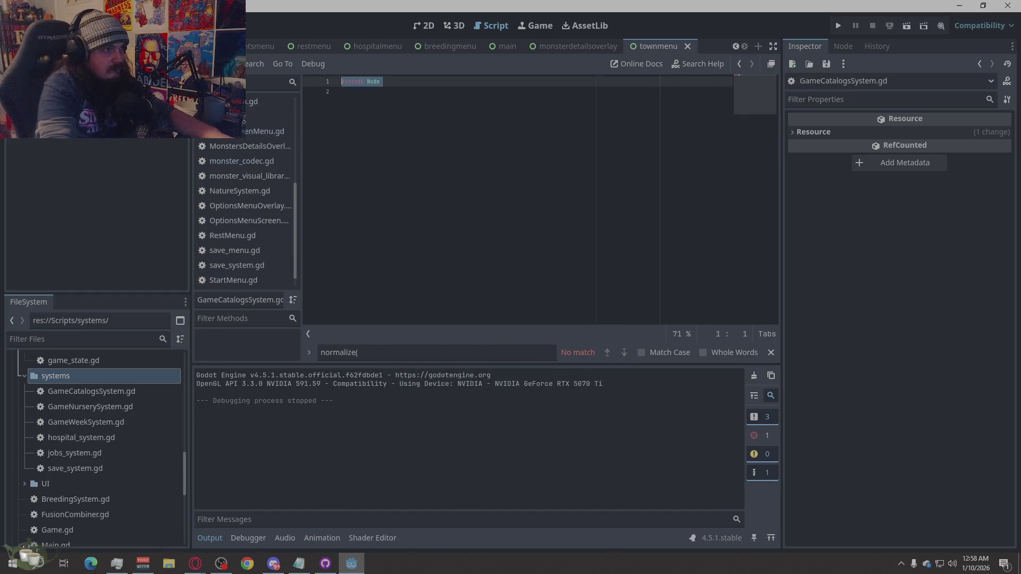
Paste the 220-line catalog code over GameCatalogsSystem.gd's placeholder and save it.
{"action": "key", "text": "alt+Tab"}
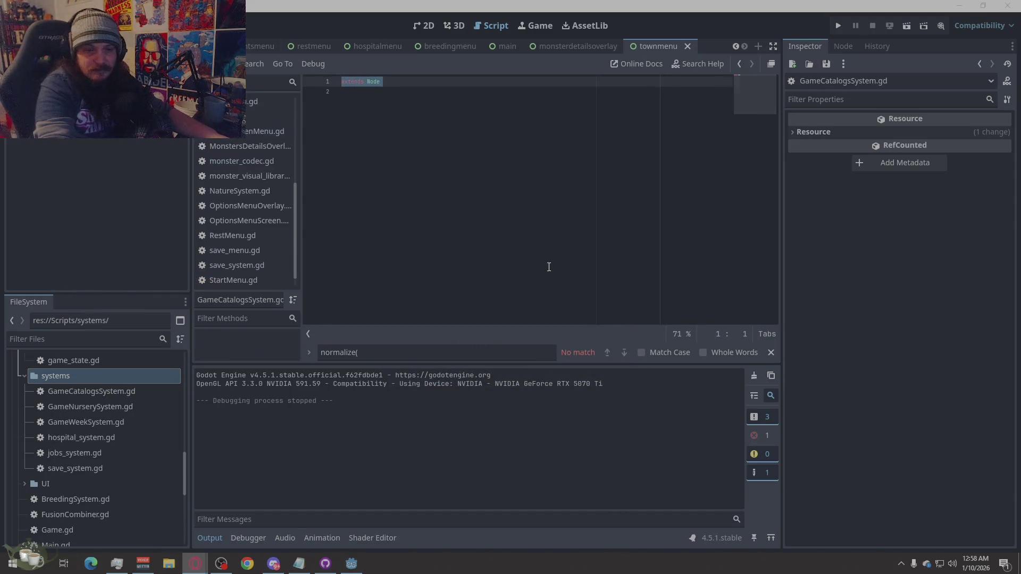
{"action": "left_click", "coordinate": [469, 237]}
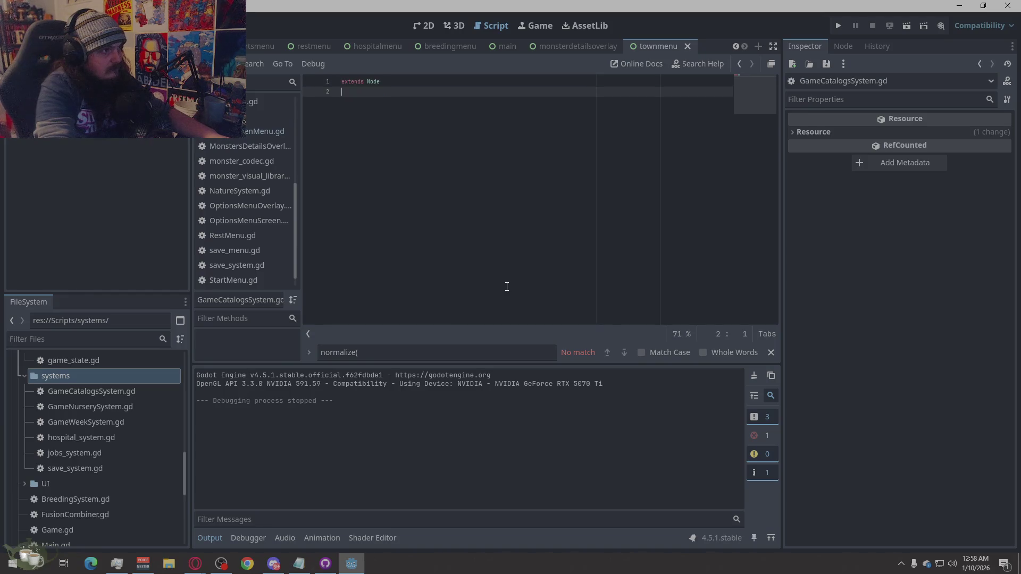
{"action": "left_click_drag", "start_coordinate": [507, 286], "coordinate": [271, 4]}
{"action": "key", "text": "ctrl+v"}
{"action": "key", "text": "ctrl+s"}
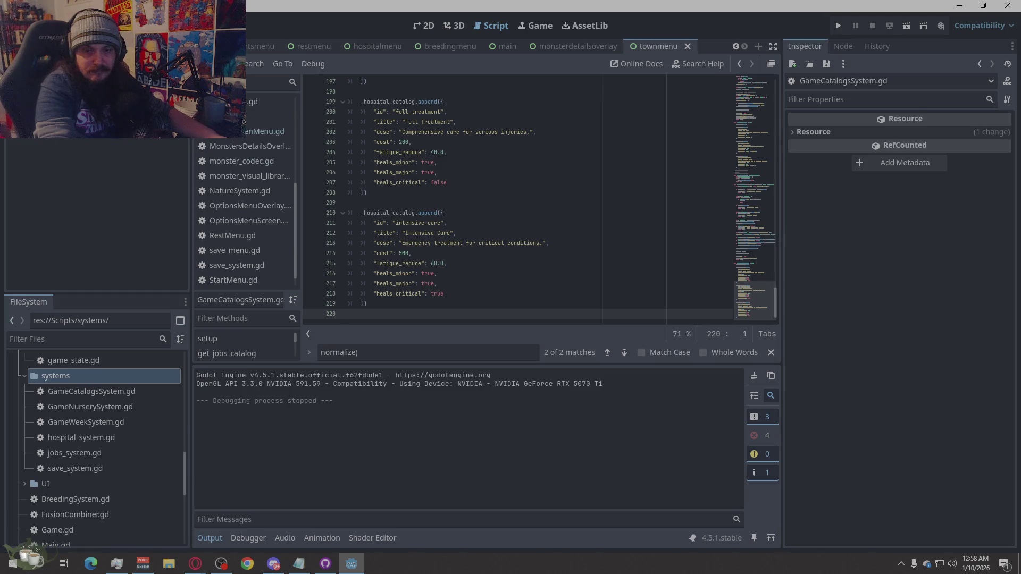
Rename save_system.gd to GameSaveSystem.gd.
{"action": "left_click", "coordinate": [79, 469]}
{"action": "right_click", "coordinate": [79, 470]}
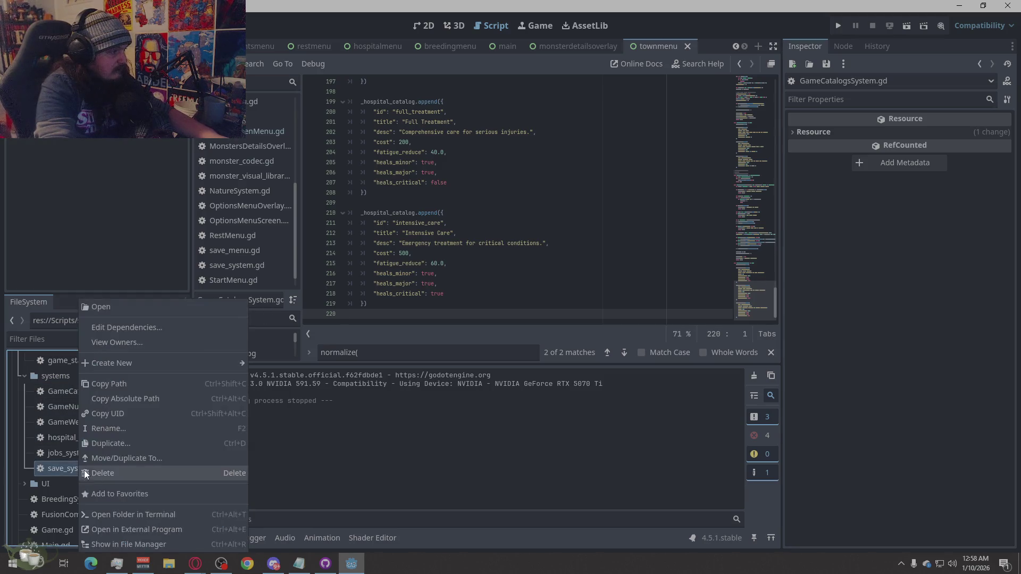
{"action": "left_click", "coordinate": [122, 432]}
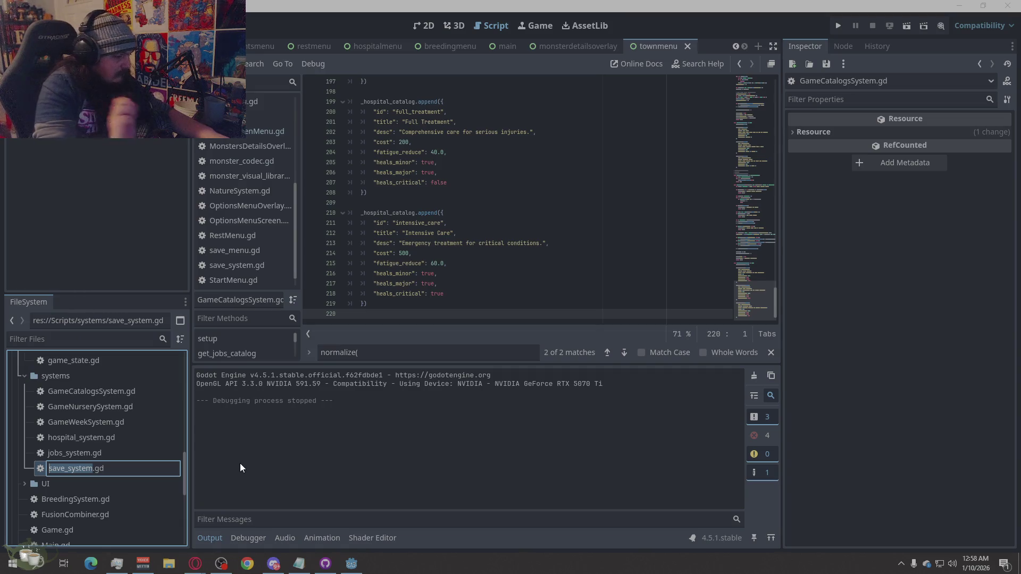
{"action": "type", "text": "GameSaveSystem"}
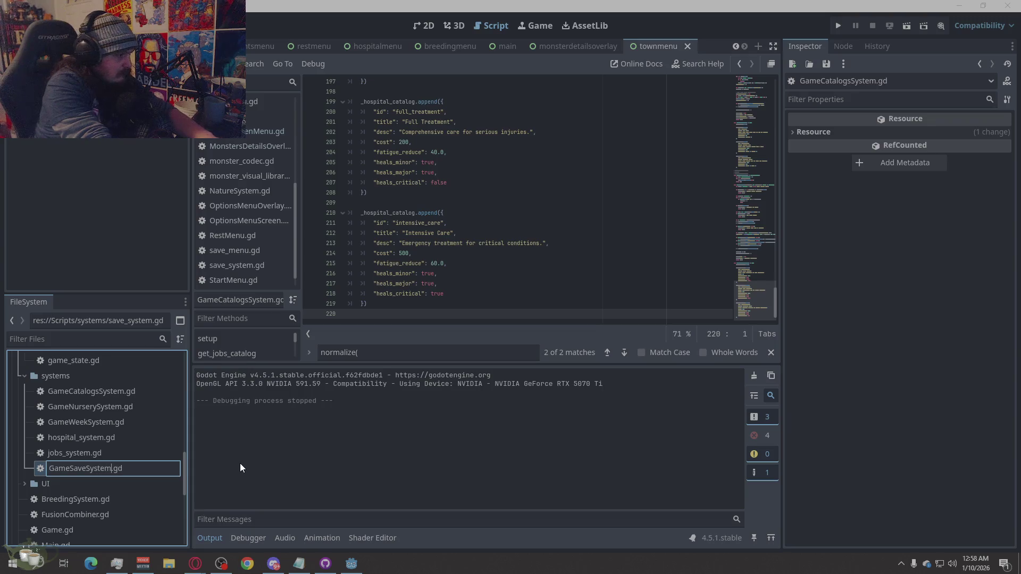
{"action": "key", "text": "Return"}
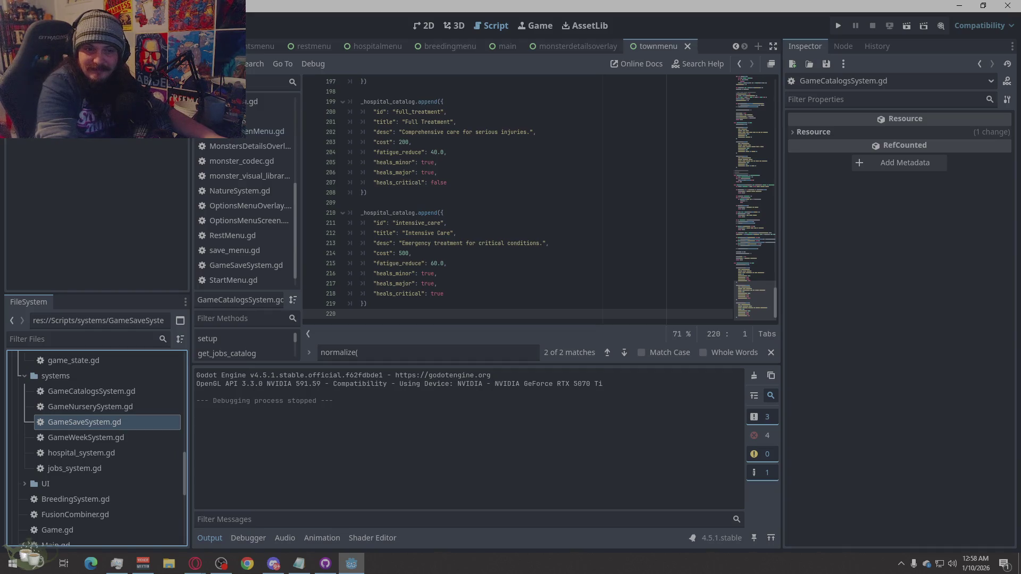
Open GameSaveSystem.gd and save it with the updated 102-line save-and-load code.
{"action": "key", "text": "alt+Tab"}
{"action": "left_click", "coordinate": [98, 420]}
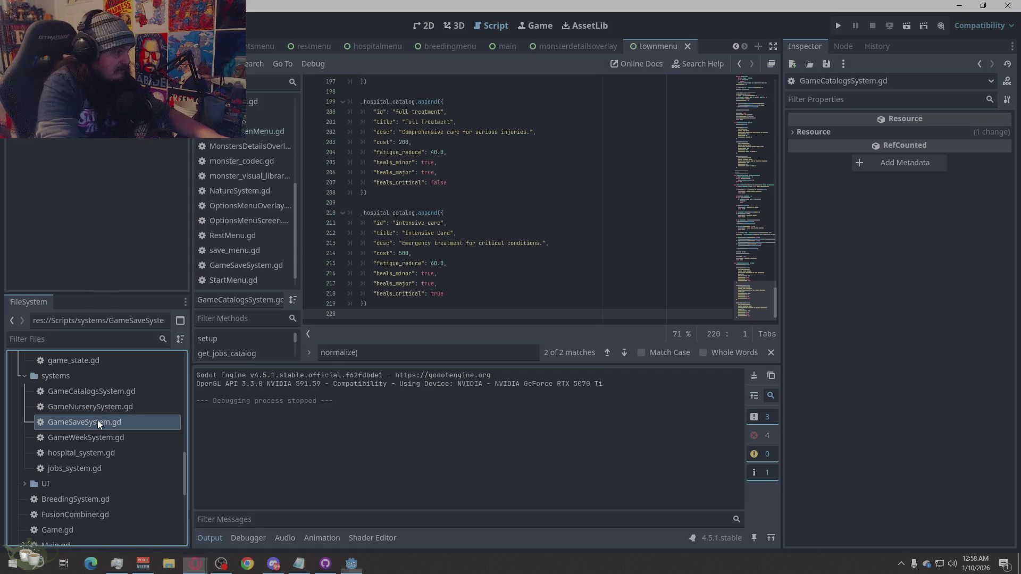
{"action": "left_click", "coordinate": [262, 265]}
{"action": "key", "text": "ctrl+s"}
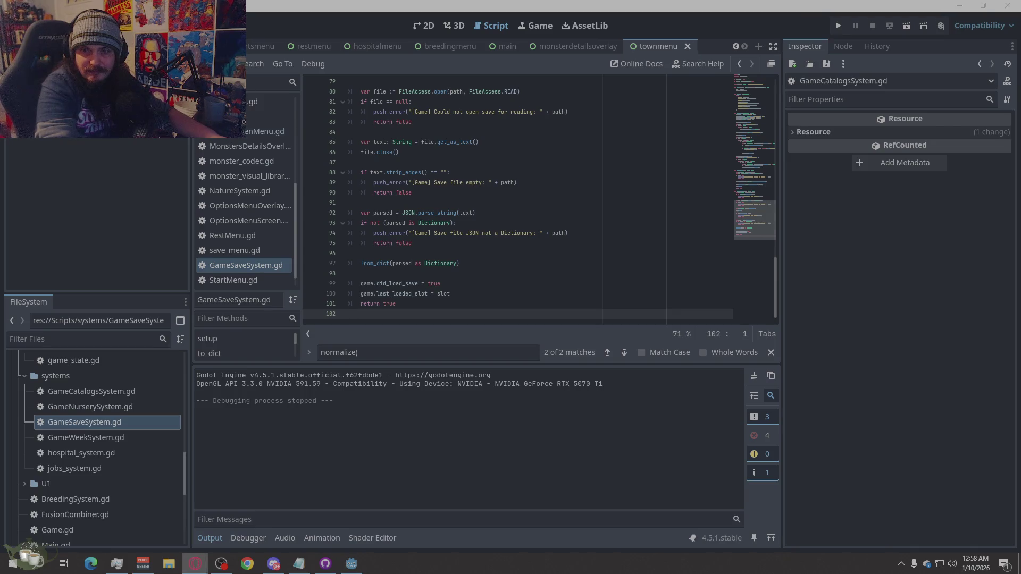
Overwrite Game.gd with the refactored 163-line code, save, and view its top.
{"action": "scroll", "coordinate": [233, 189], "scroll_direction": "up", "scroll_amount": 5}
{"action": "scroll", "coordinate": [230, 182], "scroll_direction": "up", "scroll_amount": 5}
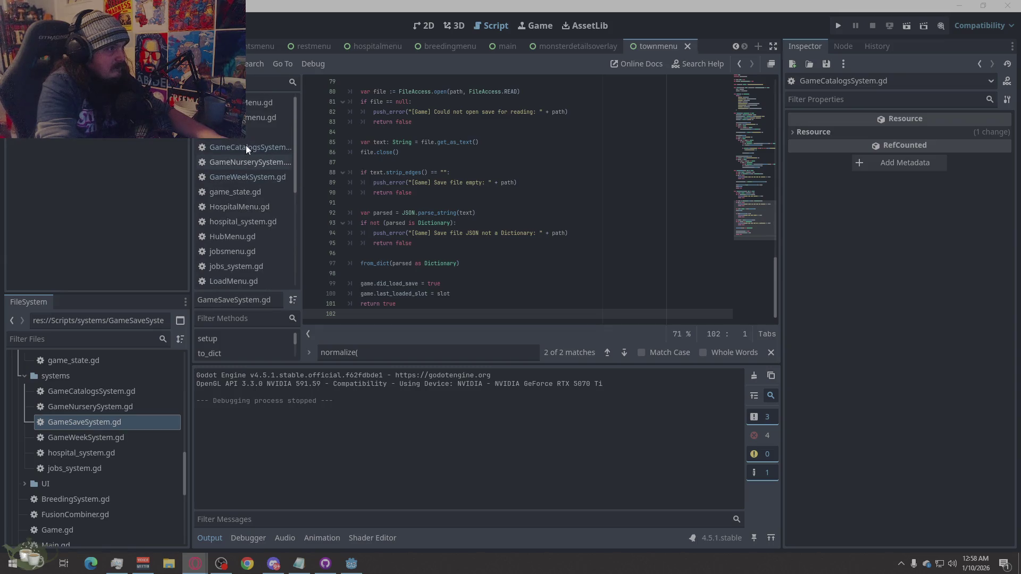
{"action": "left_click", "coordinate": [266, 132]}
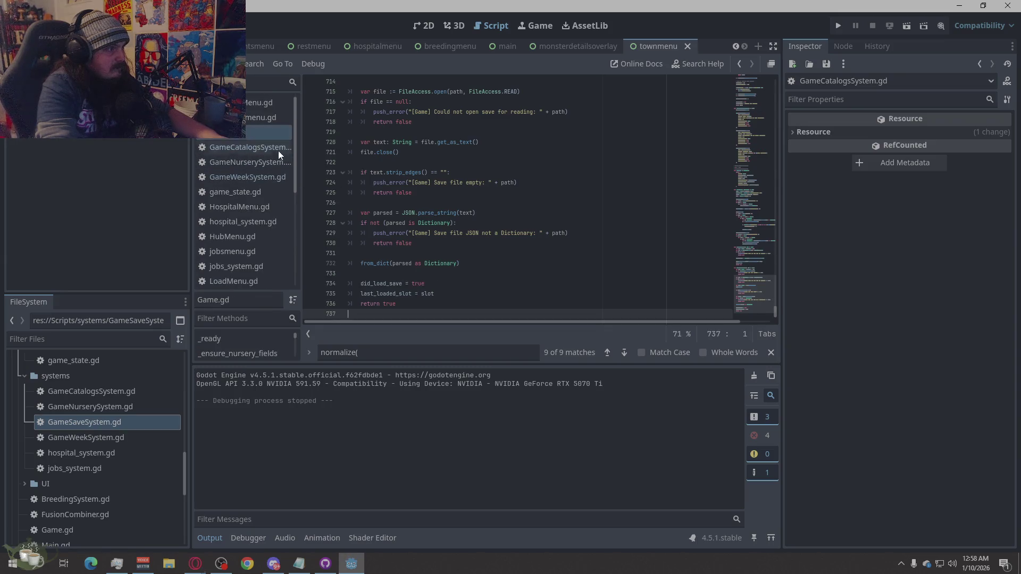
{"action": "right_click", "coordinate": [533, 209]}
{"action": "left_click", "coordinate": [566, 324]}
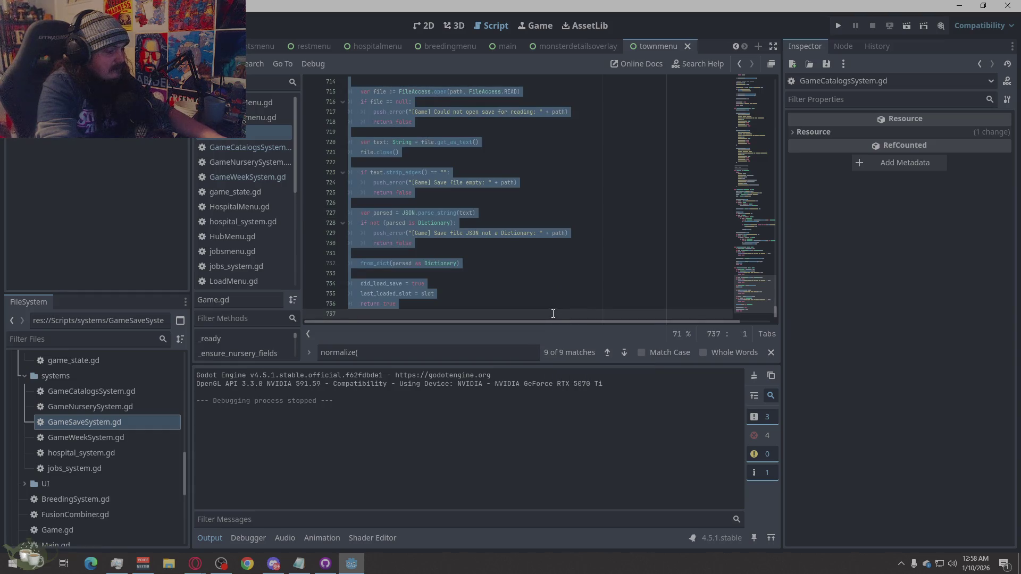
{"action": "key", "text": "ctrl+v"}
{"action": "key", "text": "ctrl+s"}
{"action": "scroll", "coordinate": [464, 257], "scroll_direction": "up", "scroll_amount": 20}
{"action": "scroll", "coordinate": [404, 283], "scroll_direction": "up", "scroll_amount": 2}
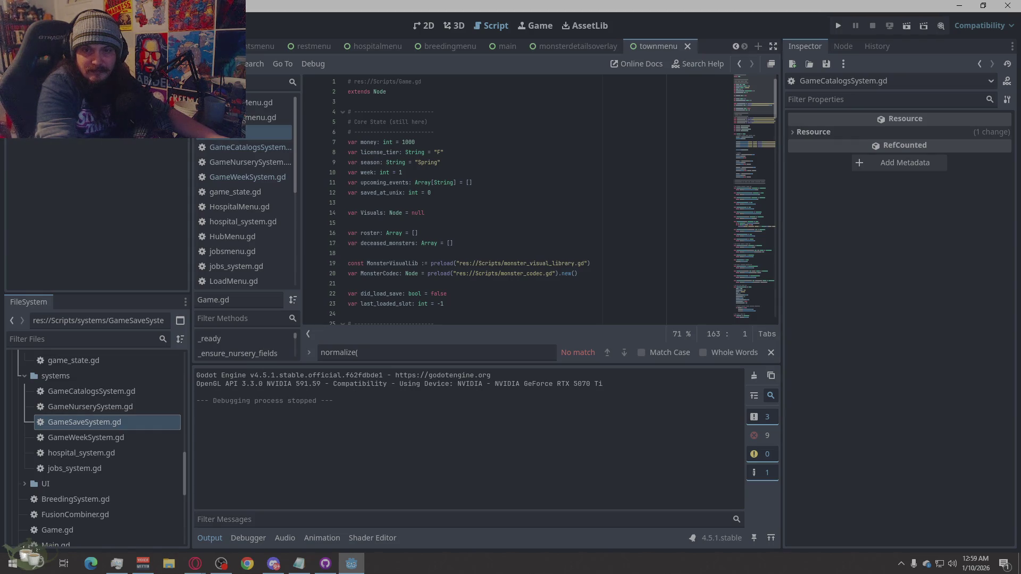
{"action": "key", "text": "alt+Tab"}
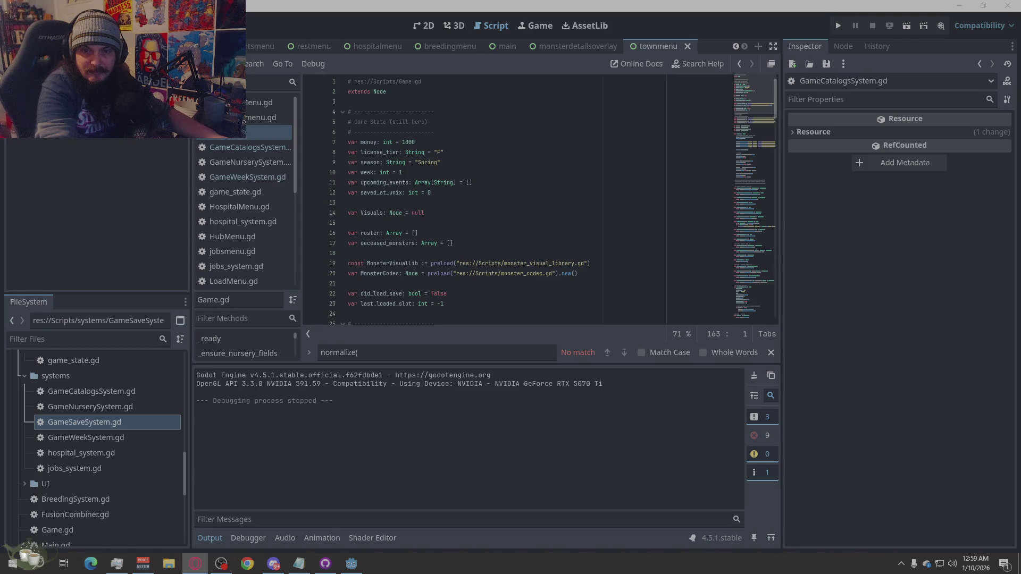
Run the game, open the script errors list and copy the 'GameNurserySystem hides a global script class' message.
{"action": "left_click", "coordinate": [838, 25]}
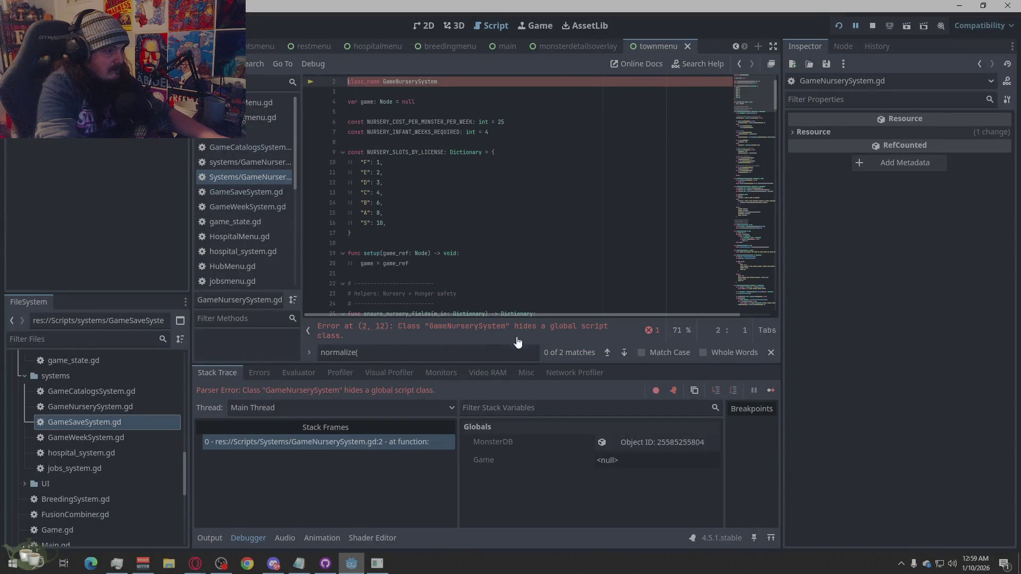
{"action": "left_click", "coordinate": [593, 333]}
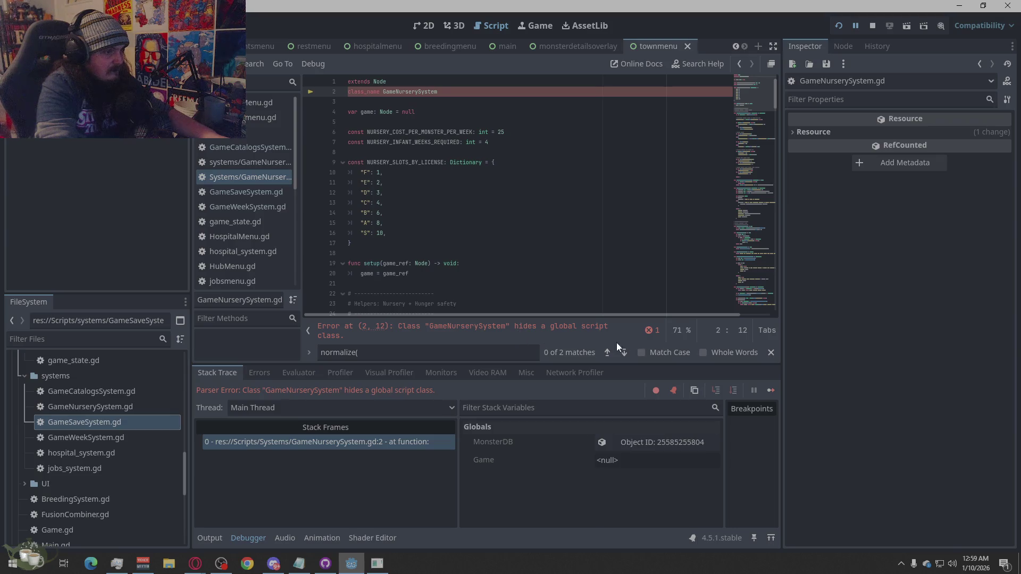
{"action": "left_click", "coordinate": [650, 330]}
{"action": "right_click", "coordinate": [493, 299]}
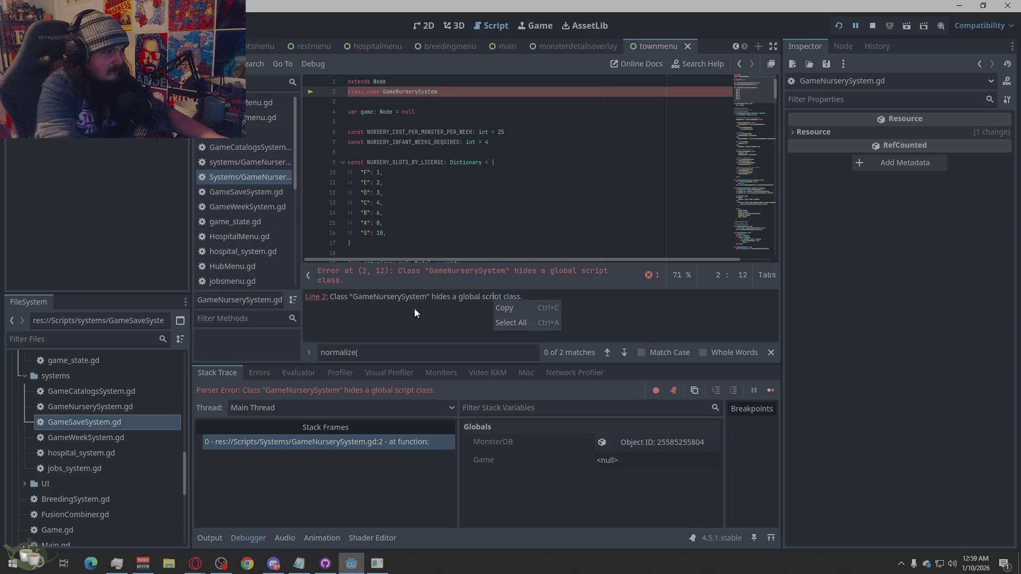
{"action": "right_click", "coordinate": [590, 283]}
{"action": "left_click", "coordinate": [605, 291]}
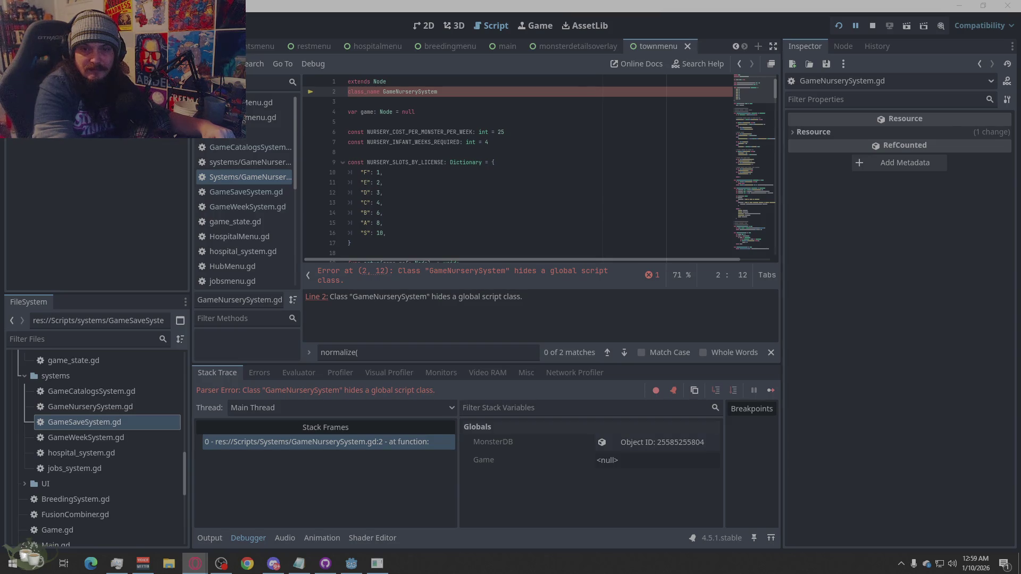
{"action": "left_click", "coordinate": [574, 193]}
Replace all of Game.gd with the pasted code, stop the running game and save the script.
{"action": "right_click", "coordinate": [574, 193]}
{"action": "left_click", "coordinate": [598, 289]}
{"action": "key", "text": "ctrl+v"}
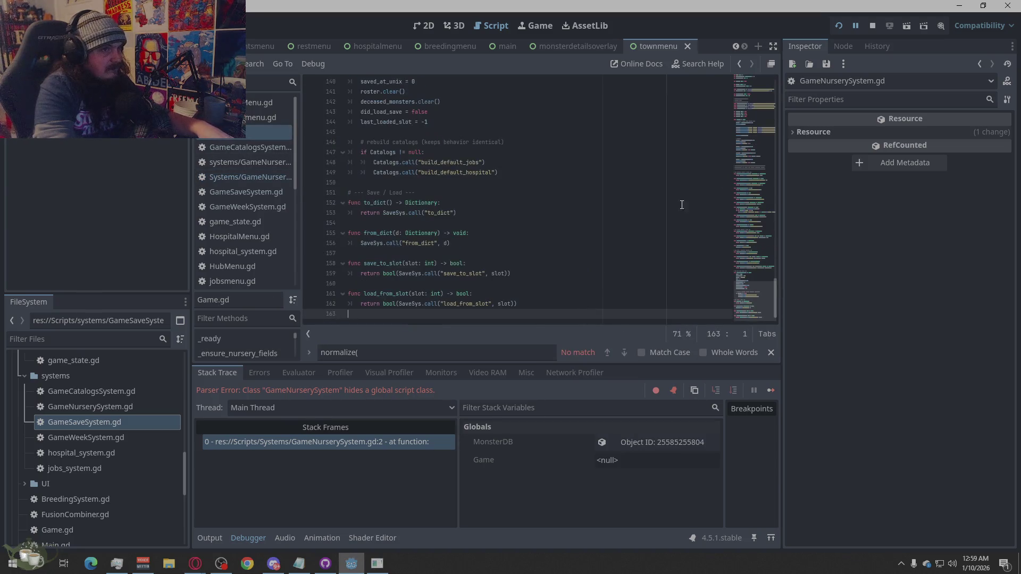
{"action": "key", "text": "F8"}
{"action": "key", "text": "ctrl+s"}
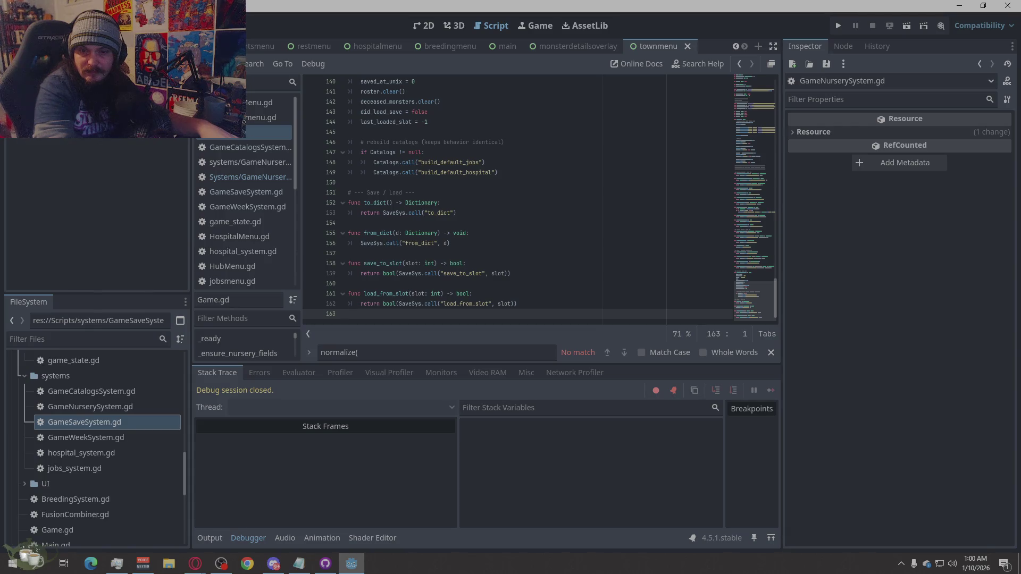
{"action": "key", "text": "alt+Tab"}
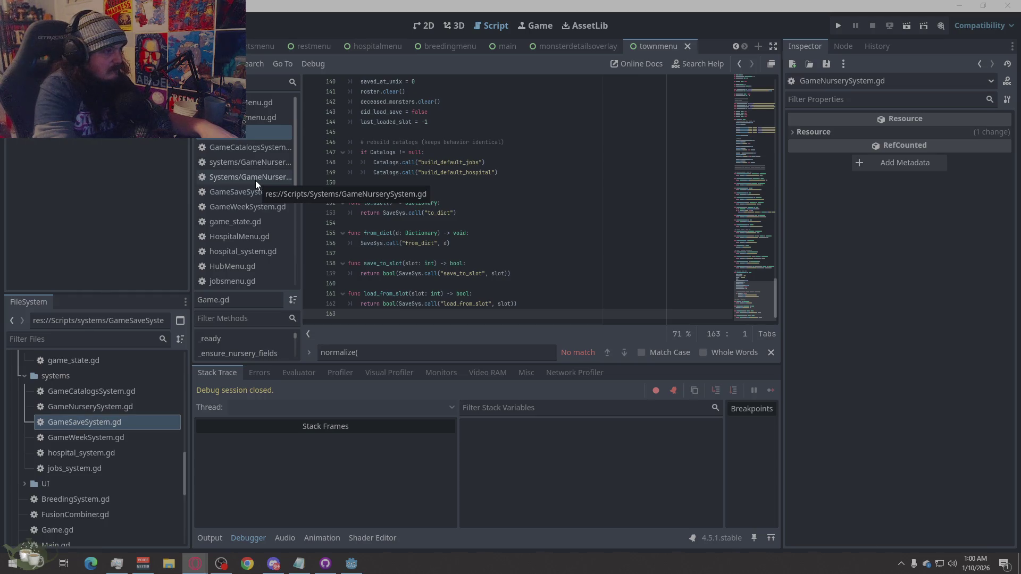
Close the lowercase-path duplicate of GameNurserySystem.gd and review the GameCatalogsSystem and GameNurserySystem scripts.
{"action": "left_click", "coordinate": [250, 167]}
{"action": "right_click", "coordinate": [250, 167]}
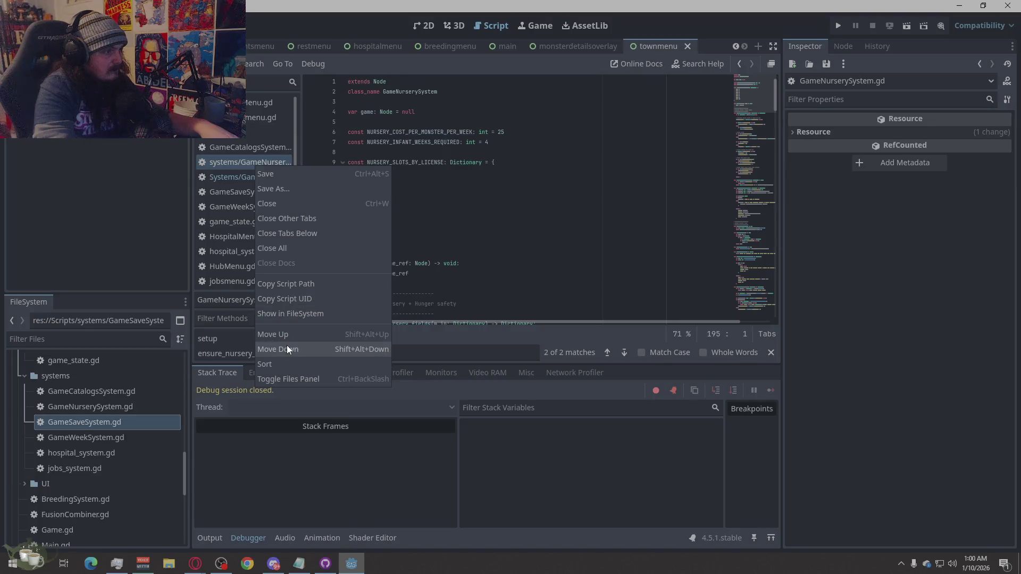
{"action": "left_click", "coordinate": [277, 206]}
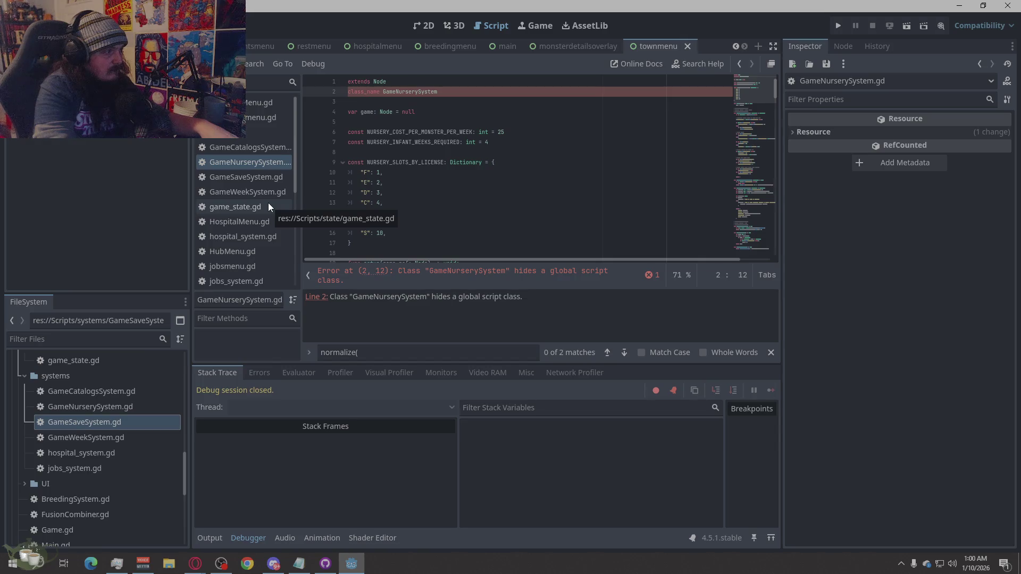
{"action": "left_click", "coordinate": [266, 152]}
{"action": "left_click", "coordinate": [263, 161]}
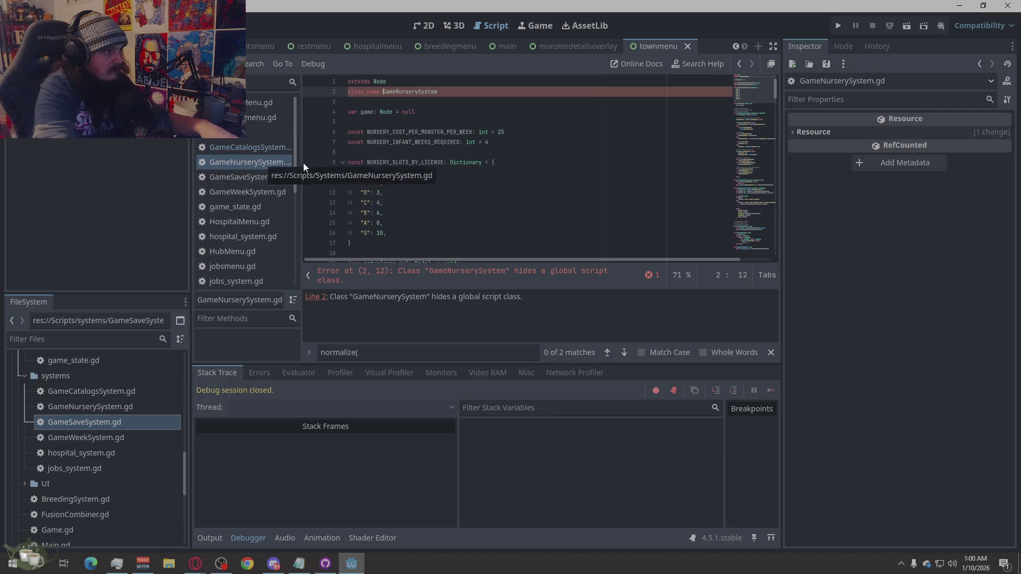
Open GameSaveSystem.gd and GameNurserySystem.gd, close the remaining duplicate, and start renaming the systems folder.
{"action": "double_click", "coordinate": [77, 421]}
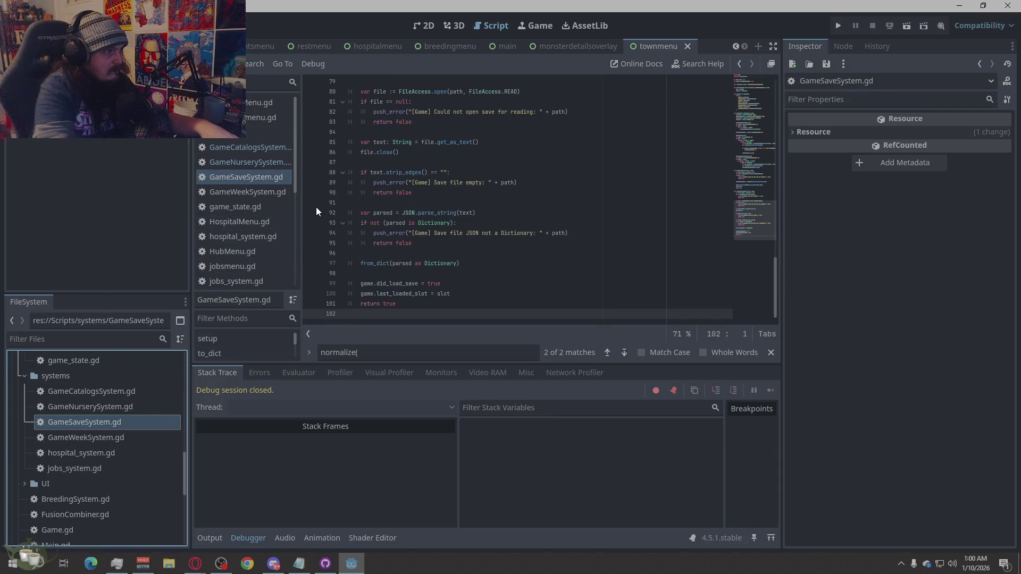
{"action": "double_click", "coordinate": [111, 406]}
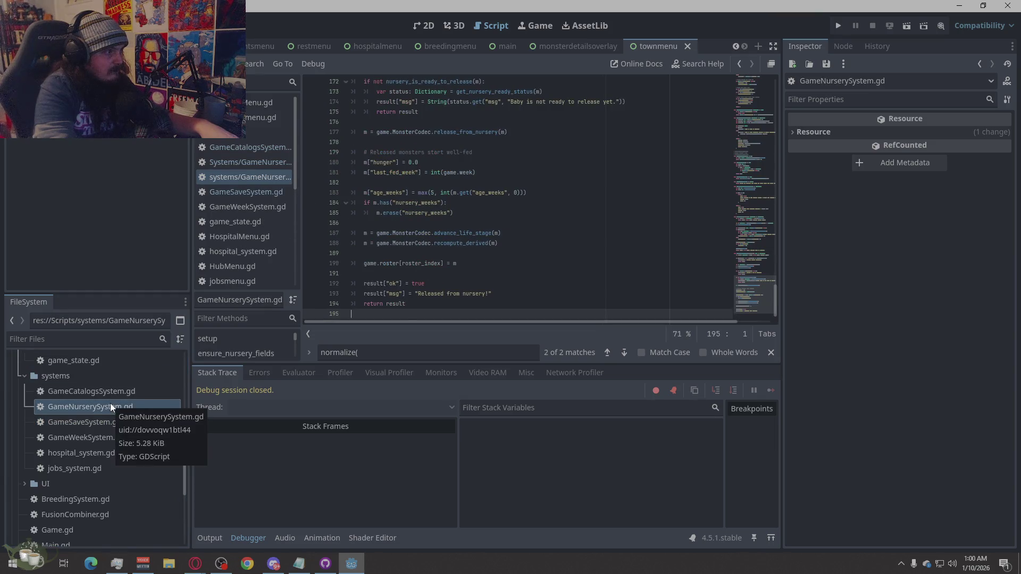
{"action": "left_click", "coordinate": [246, 177]}
{"action": "left_click", "coordinate": [248, 166]}
{"action": "right_click", "coordinate": [248, 166]}
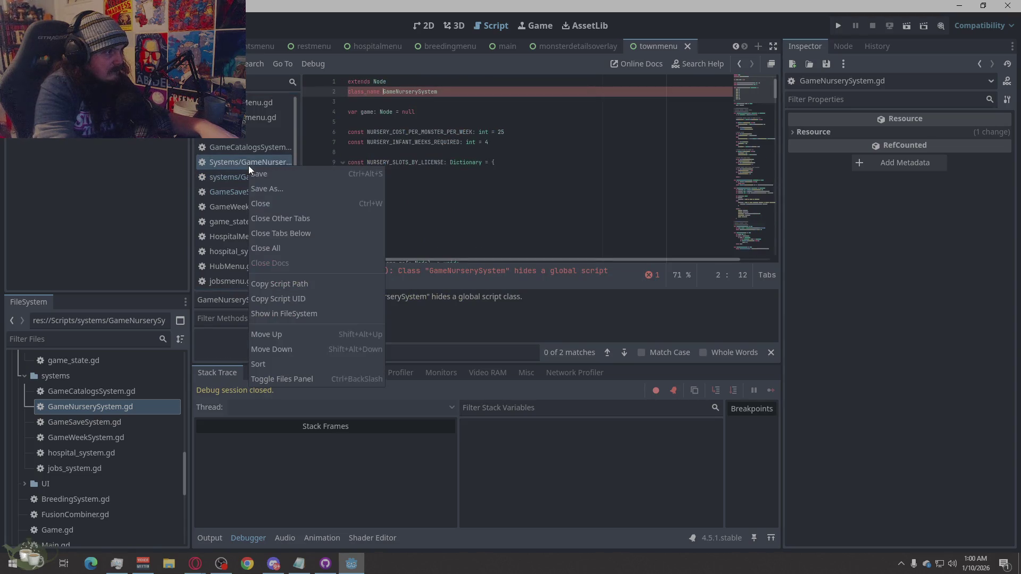
{"action": "left_click", "coordinate": [281, 202]}
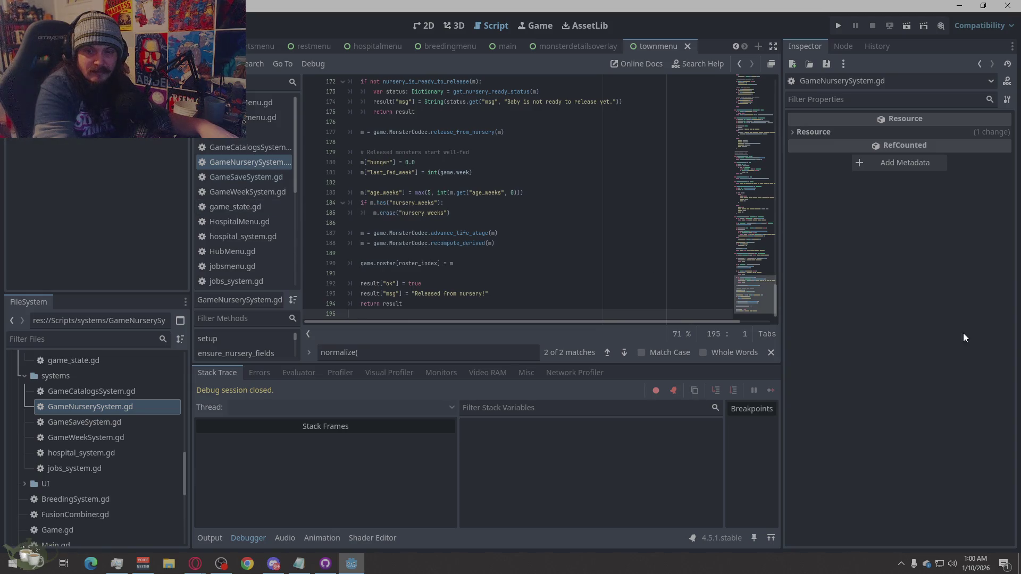
{"action": "right_click", "coordinate": [52, 375]}
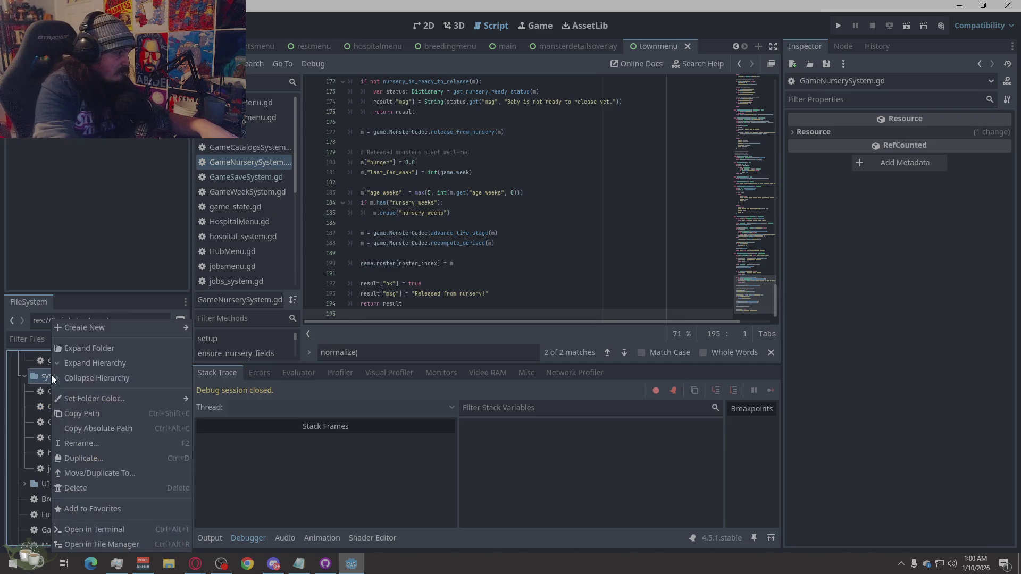
{"action": "left_click", "coordinate": [91, 444]}
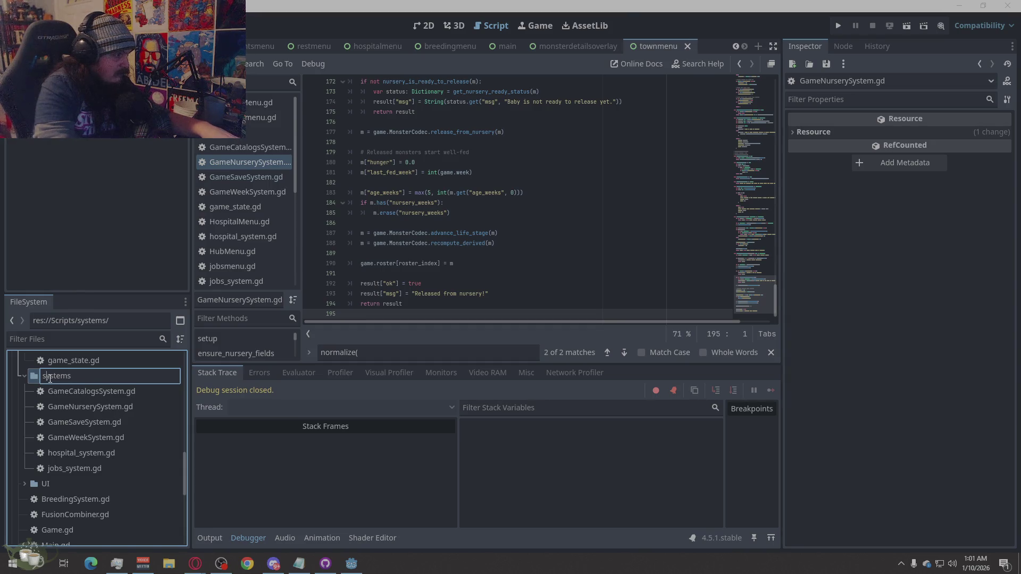
Rename the folder to 'Systems', dismiss the three failed-to-load script warnings, and expand it to show its scripts.
{"action": "key", "text": "Return"}
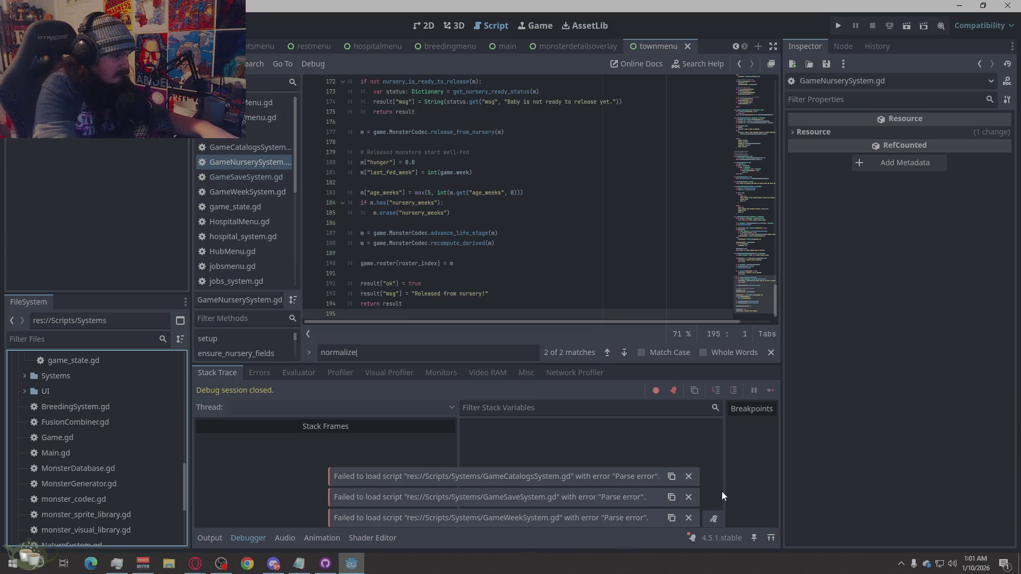
{"action": "left_click", "coordinate": [689, 478]}
{"action": "left_click", "coordinate": [689, 498]}
{"action": "left_click", "coordinate": [688, 517]}
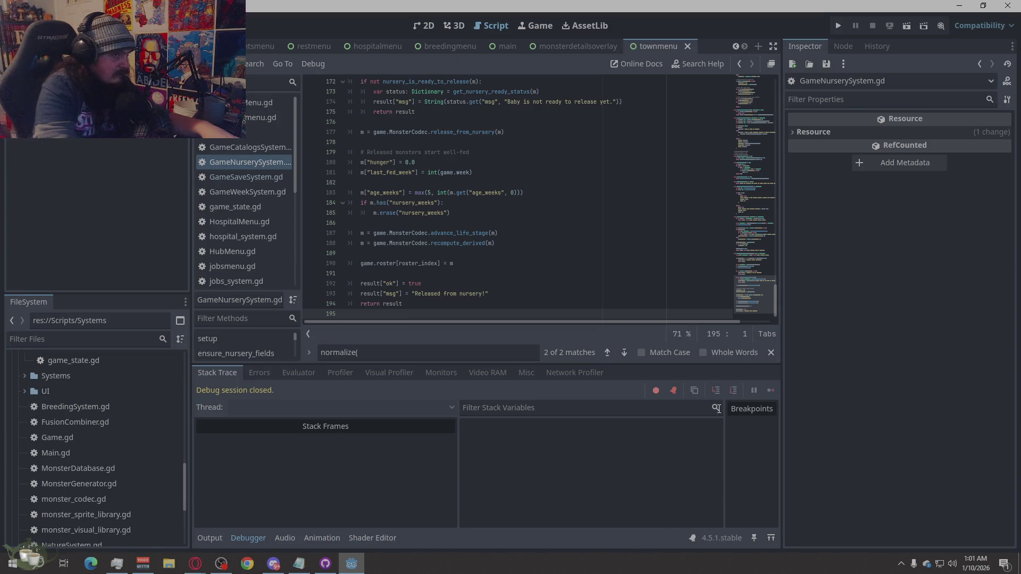
{"action": "left_click", "coordinate": [29, 373]}
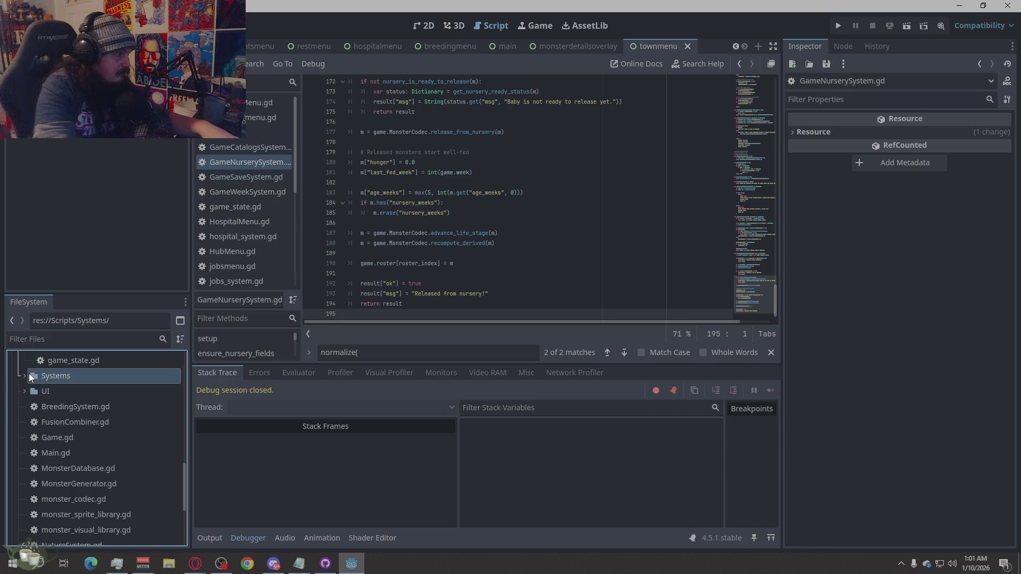
{"action": "left_click", "coordinate": [24, 376]}
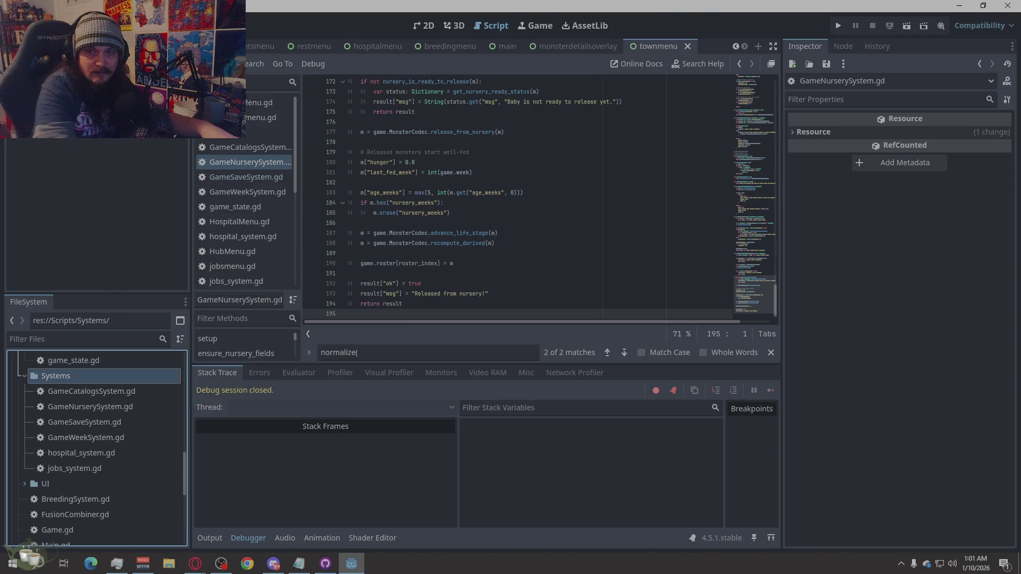
{"action": "left_click", "coordinate": [195, 564]}
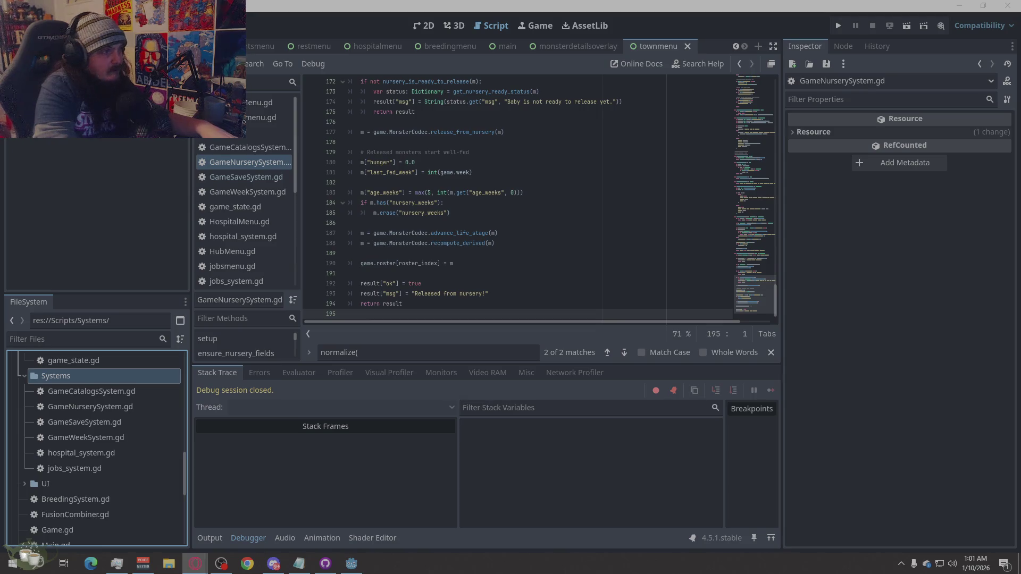
Run the game, start a New Game, and generate an Imp at the Monster Shrine for the roster.
{"action": "left_click", "coordinate": [839, 26]}
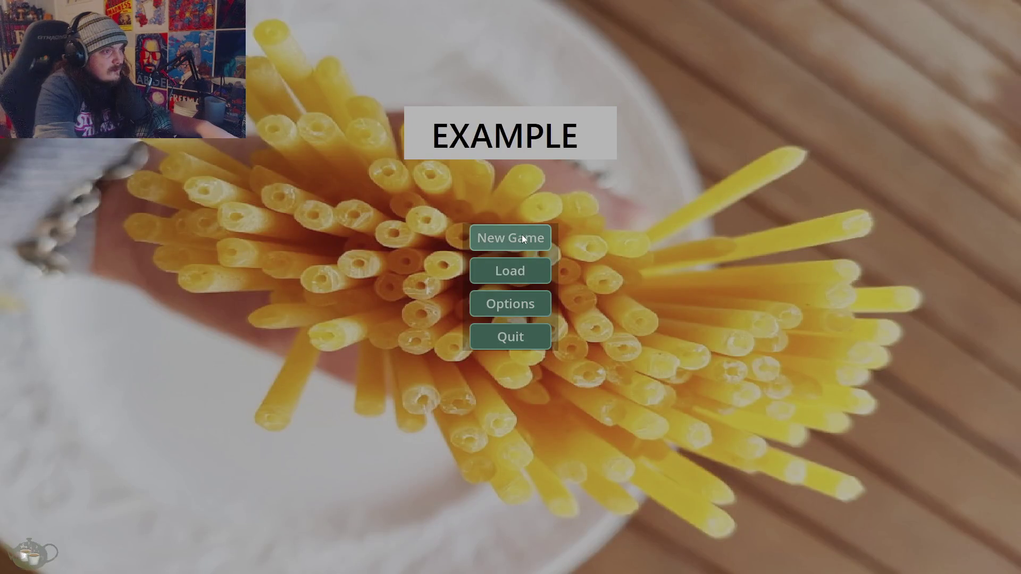
{"action": "left_click", "coordinate": [522, 235]}
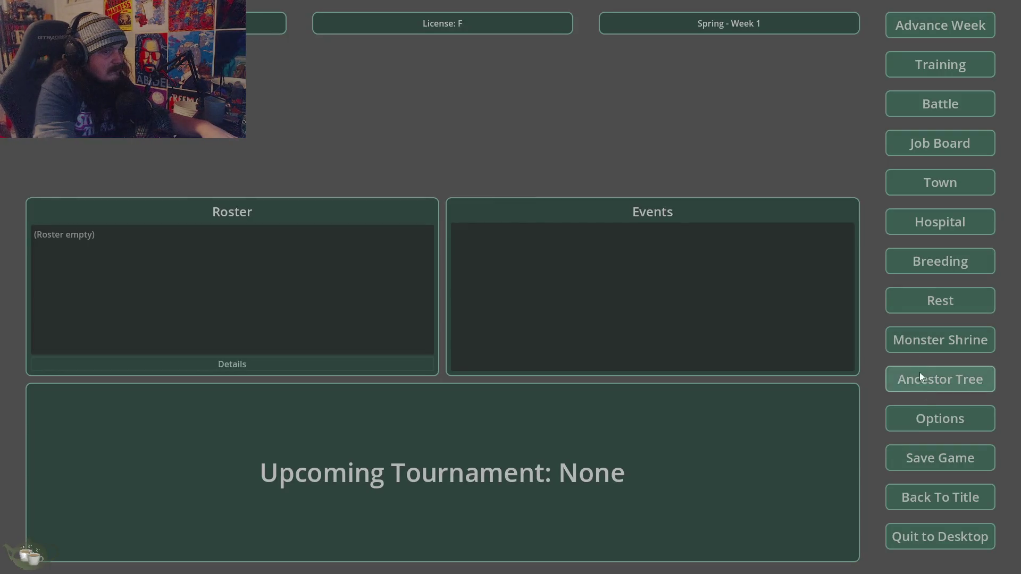
{"action": "left_click", "coordinate": [936, 342]}
{"action": "left_click", "coordinate": [310, 221]}
{"action": "left_click", "coordinate": [313, 243]}
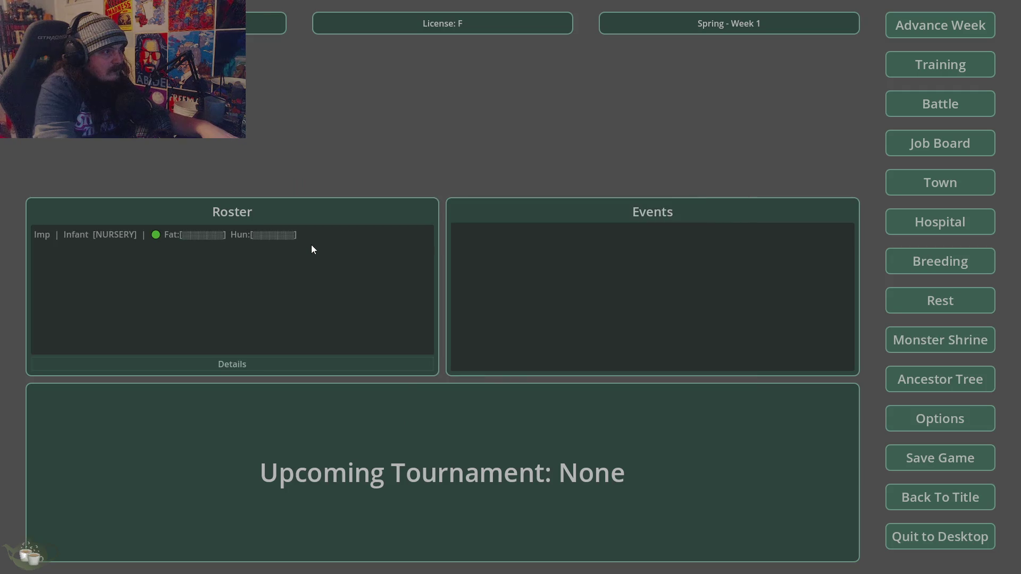
View the Imp's details, then return to the title screen and quit the game.
{"action": "left_click", "coordinate": [206, 237]}
{"action": "left_click", "coordinate": [241, 359]}
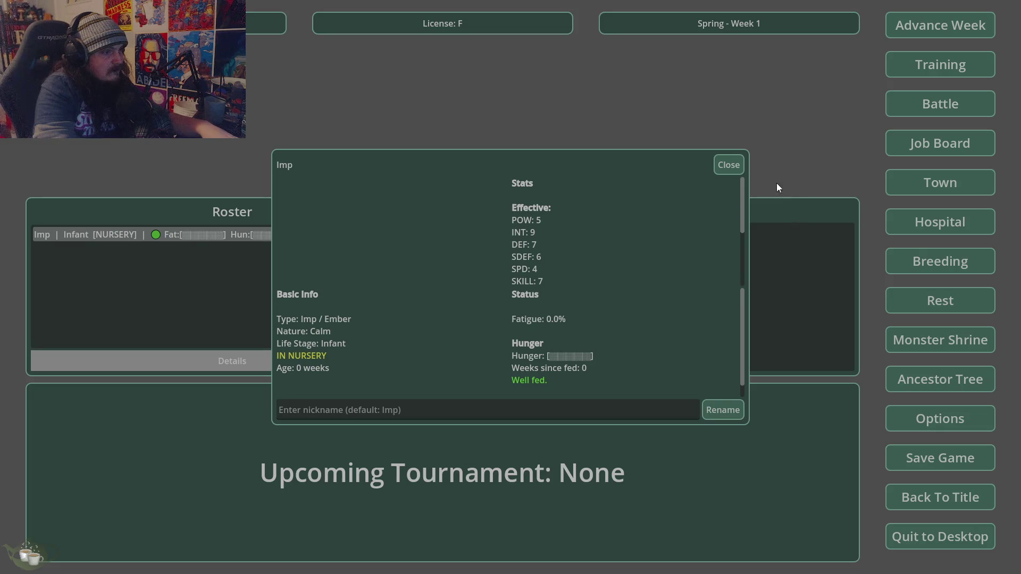
{"action": "left_click", "coordinate": [728, 162]}
{"action": "left_click", "coordinate": [946, 492]}
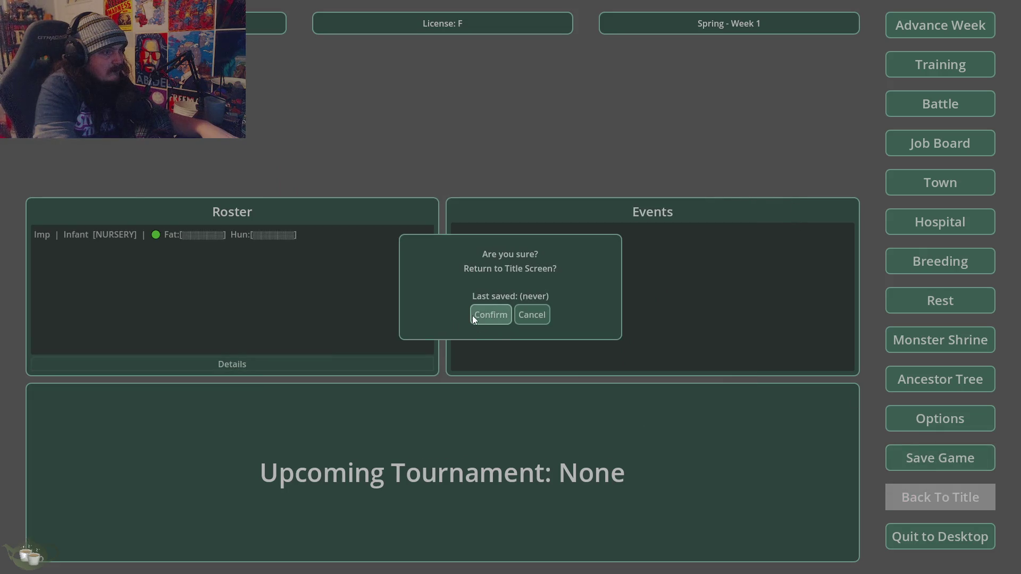
{"action": "left_click", "coordinate": [473, 315]}
{"action": "left_click", "coordinate": [506, 337]}
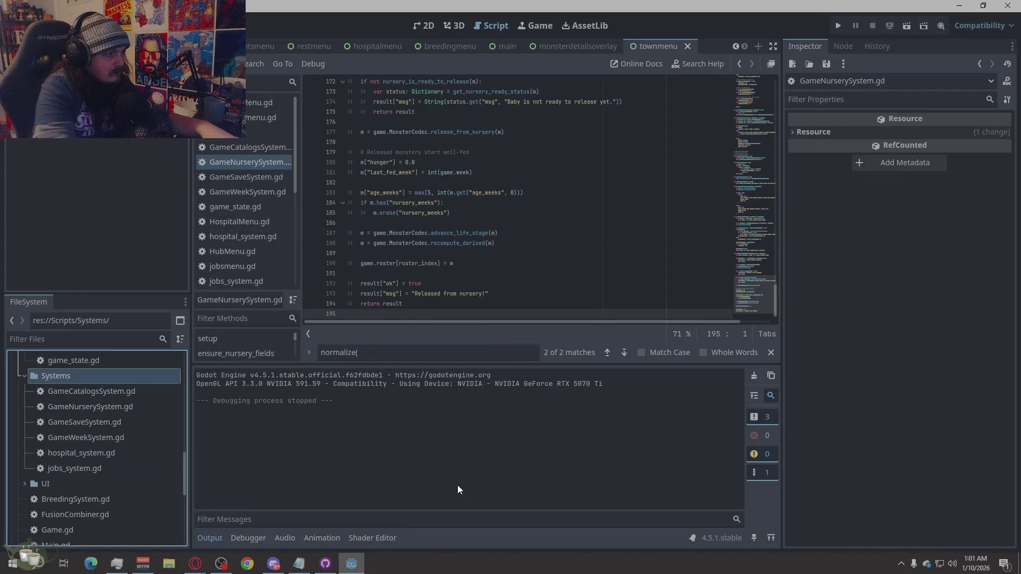
{"action": "key", "text": "alt+Tab"}
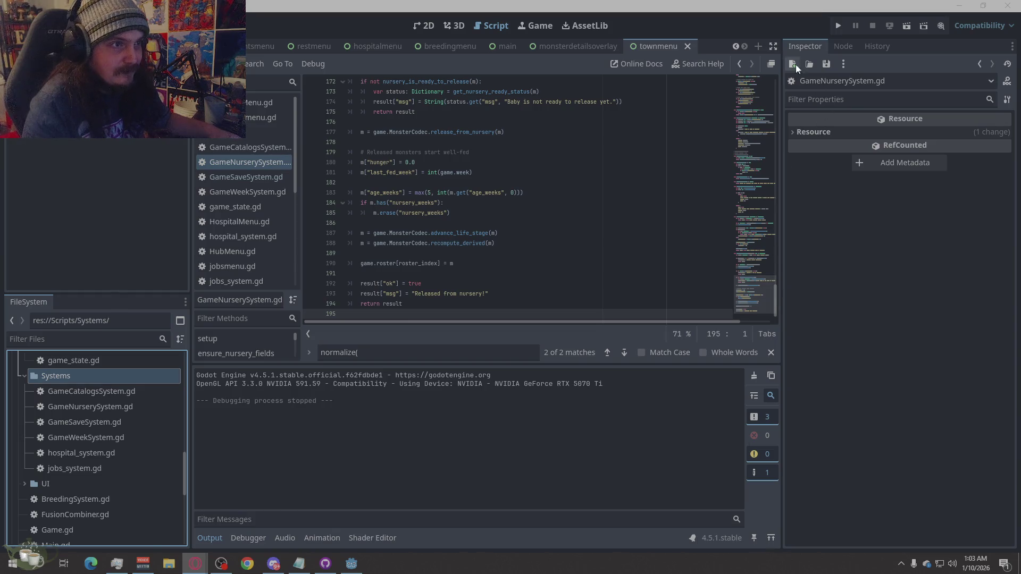
{"action": "key", "text": "F5"}
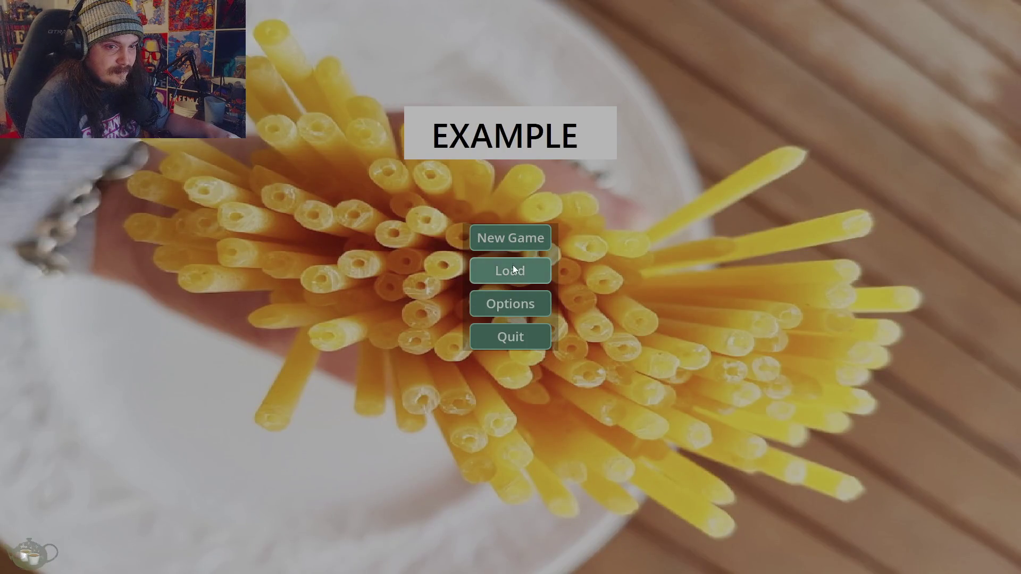
Load Save Slot 02 into the game's hub.
{"action": "left_click", "coordinate": [513, 269]}
{"action": "left_click", "coordinate": [447, 258]}
{"action": "left_click", "coordinate": [660, 408]}
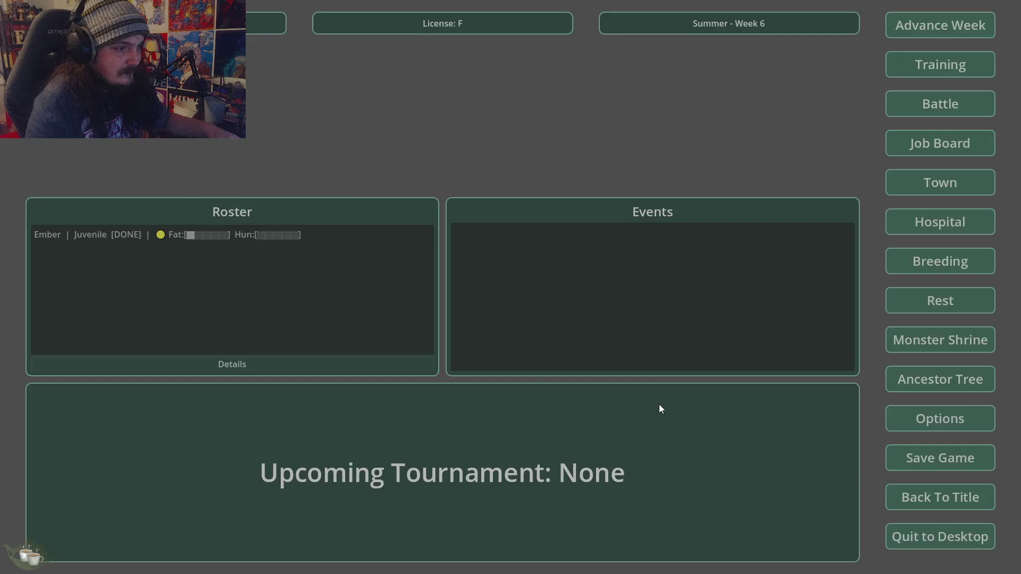
Advance two weeks to week 8, selecting Ember in the roster along the way.
{"action": "left_click", "coordinate": [958, 33]}
{"action": "left_click", "coordinate": [485, 327]}
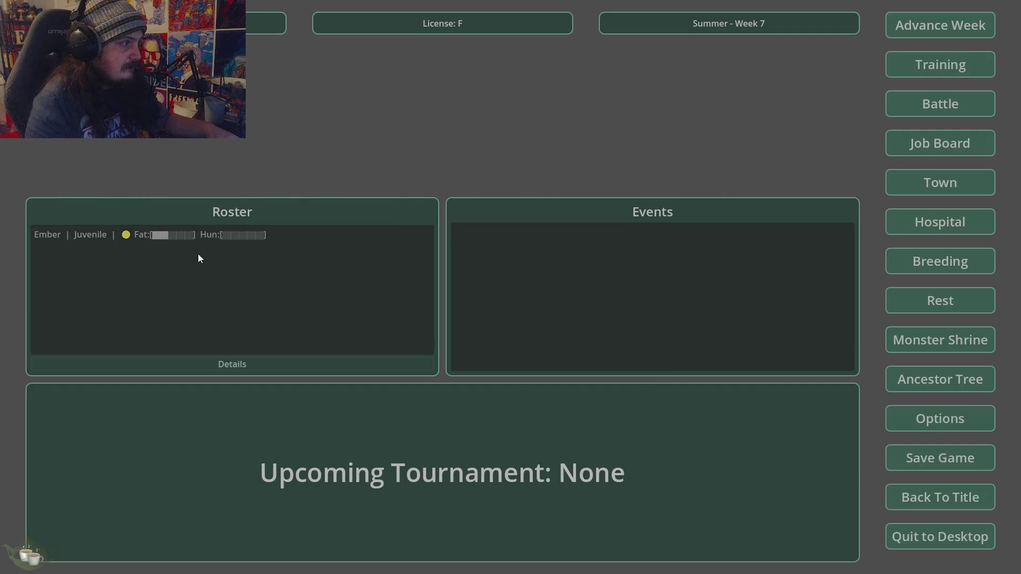
{"action": "left_click", "coordinate": [324, 234]}
{"action": "left_click", "coordinate": [941, 27]}
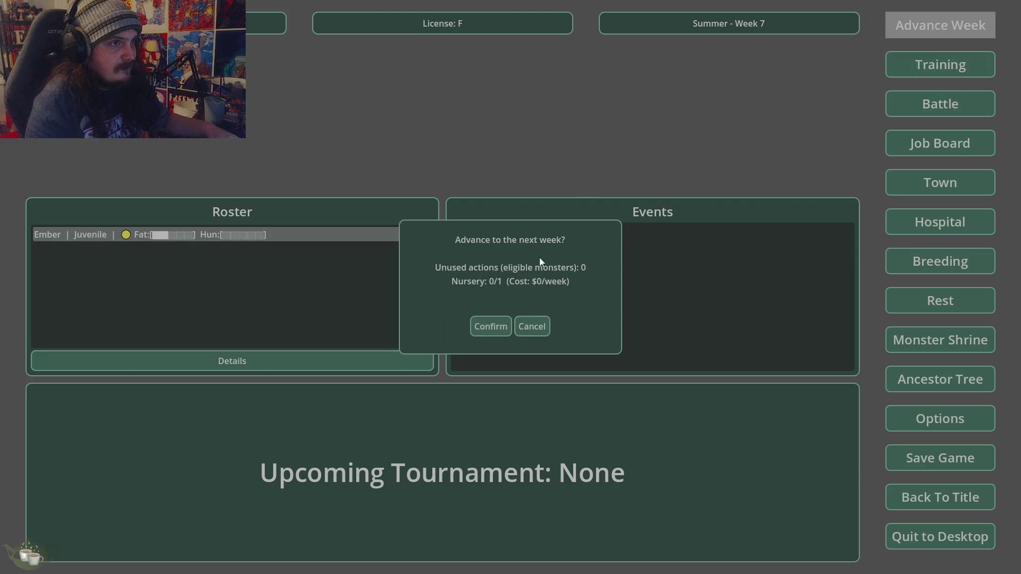
{"action": "left_click", "coordinate": [485, 327]}
Give Ember/Slime a gentle training session, then quit the game to the desktop.
{"action": "left_click", "coordinate": [911, 68]}
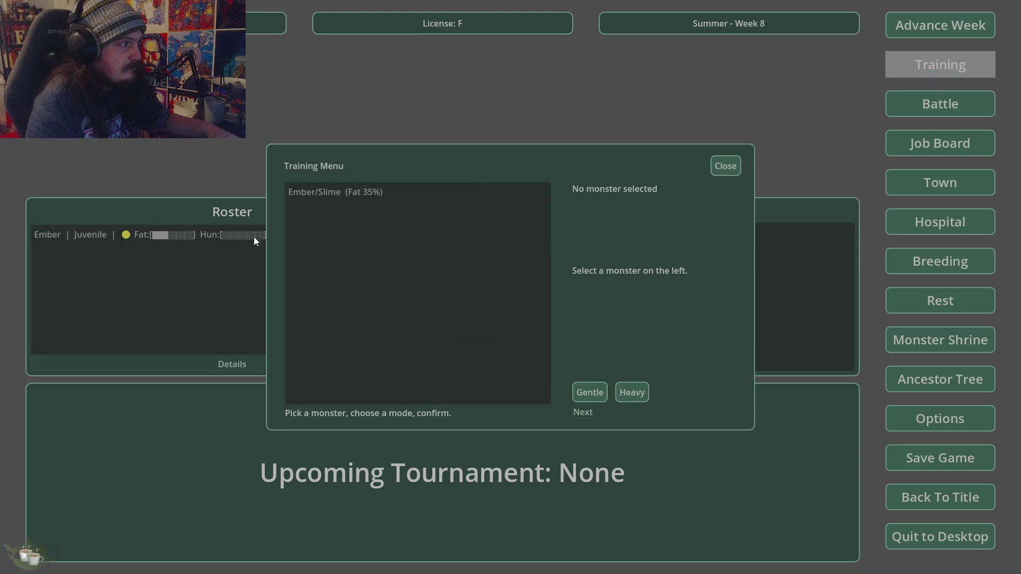
{"action": "left_click", "coordinate": [372, 192]}
{"action": "left_click", "coordinate": [591, 394]}
{"action": "left_click", "coordinate": [583, 411]}
{"action": "left_click", "coordinate": [512, 298]}
{"action": "left_click", "coordinate": [477, 330]}
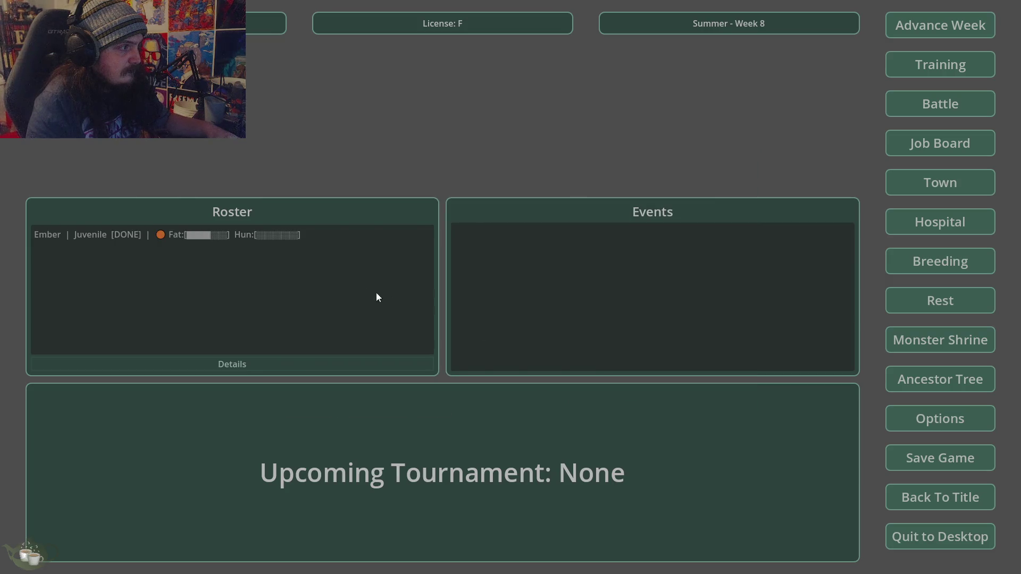
{"action": "left_click", "coordinate": [934, 535]}
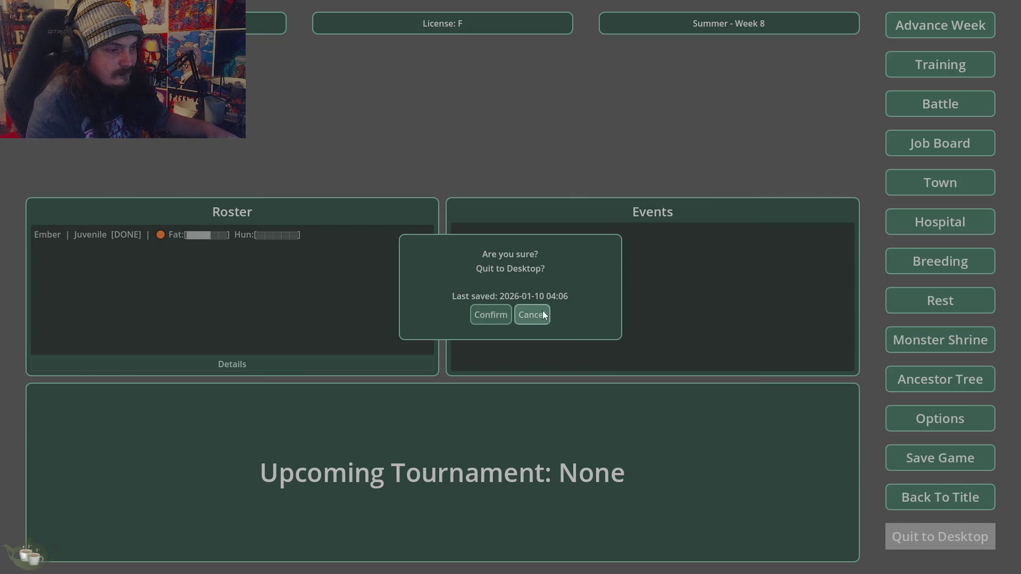
{"action": "left_click", "coordinate": [545, 314]}
{"action": "left_click", "coordinate": [195, 563]}
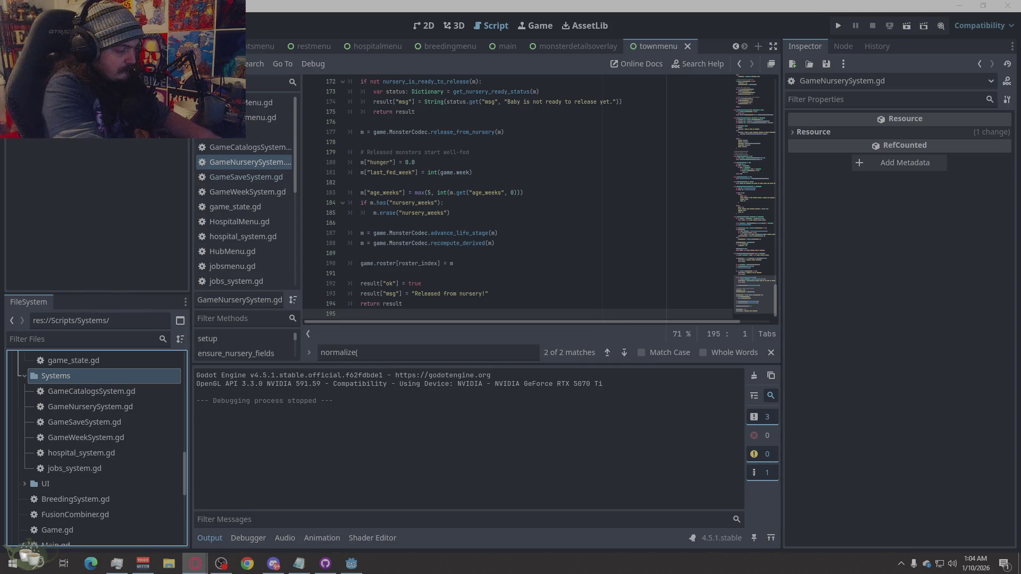
{"action": "left_click", "coordinate": [837, 26]}
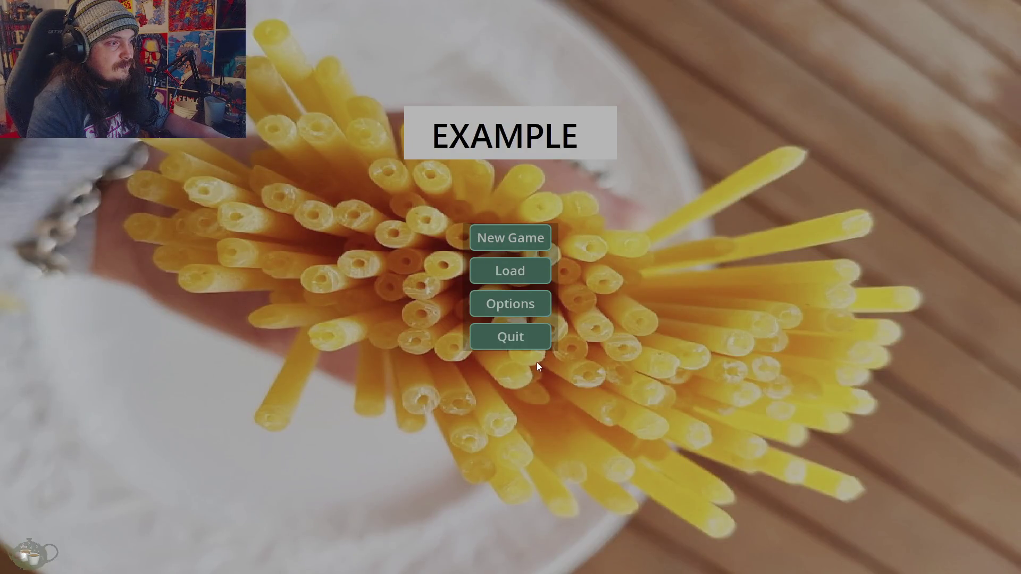
{"action": "left_click", "coordinate": [526, 340]}
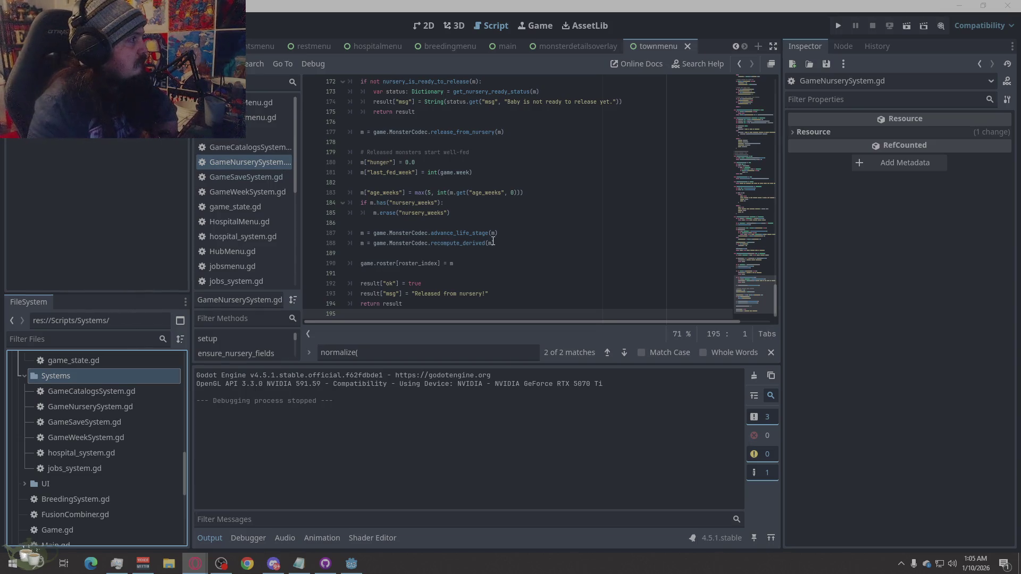
Test-run the refactored game and stop it, leaving GameNurserySystem.gd open in the Script editor.
{"action": "mouse_move", "coordinate": [492, 243]}
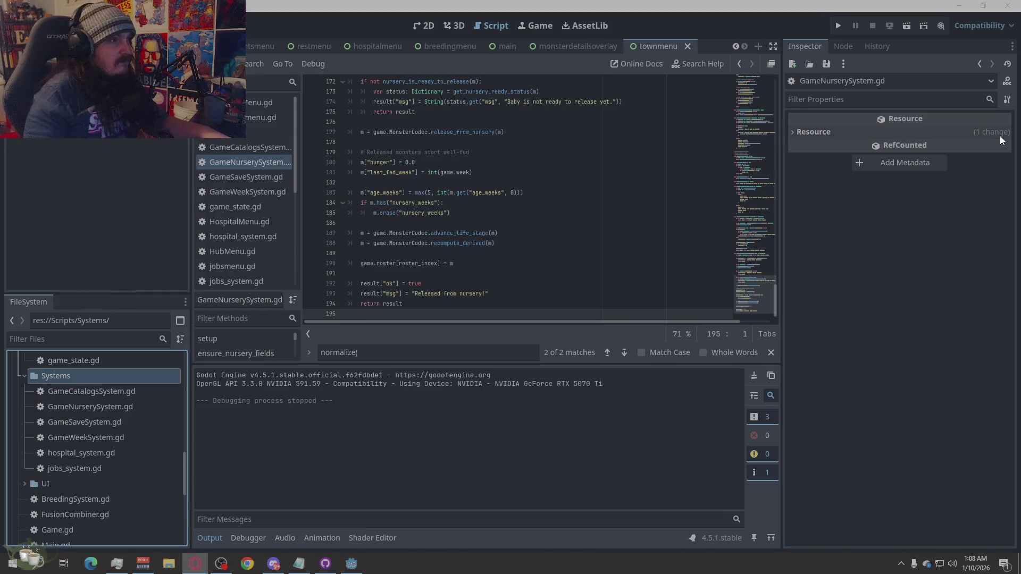
Switch to the hubmenu scene and view its layout in the 2D editor.
{"action": "scroll", "coordinate": [385, 45], "scroll_direction": "up", "scroll_amount": 5}
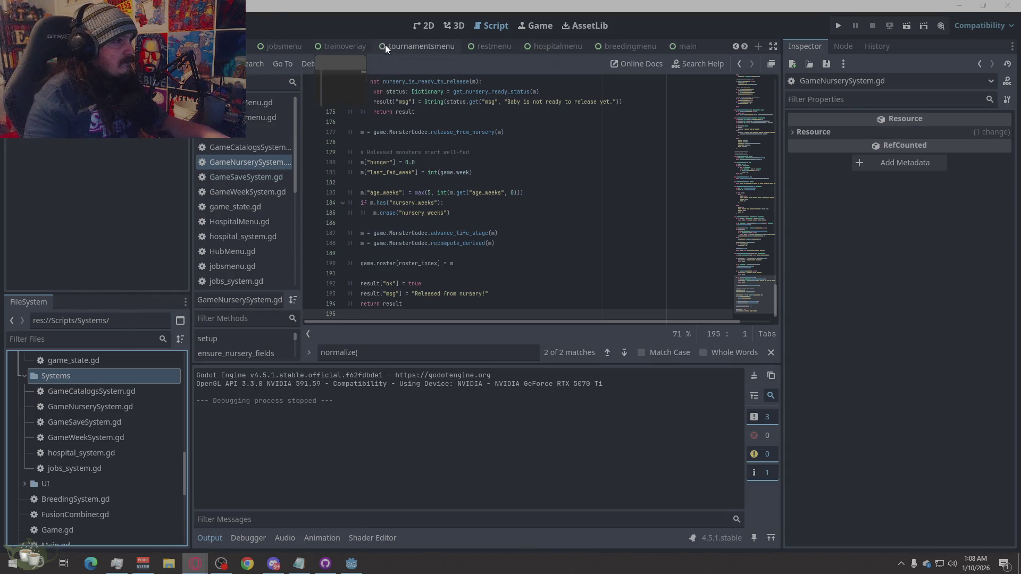
{"action": "scroll", "coordinate": [378, 47], "scroll_direction": "up", "scroll_amount": 5}
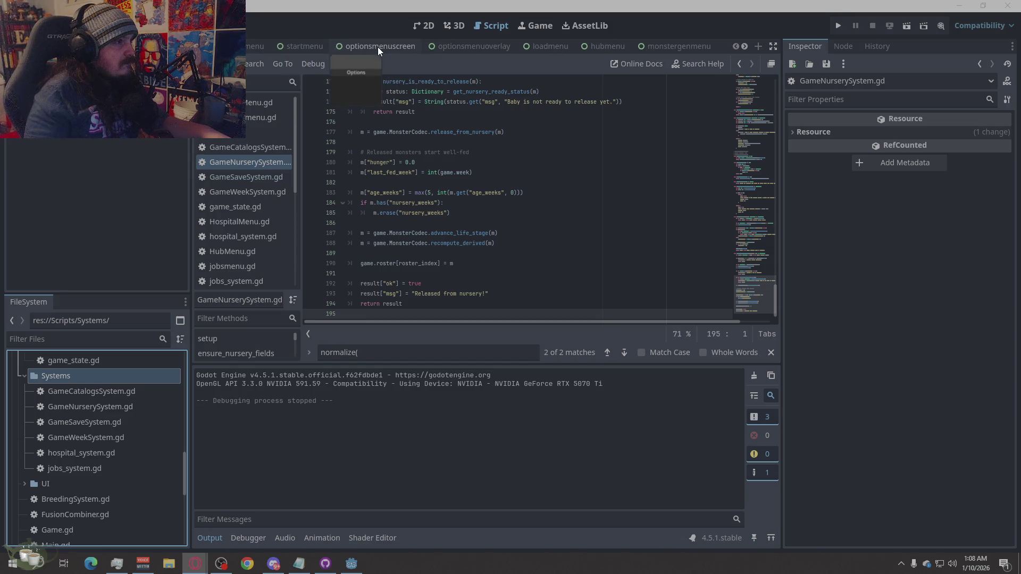
{"action": "left_click", "coordinate": [607, 46]}
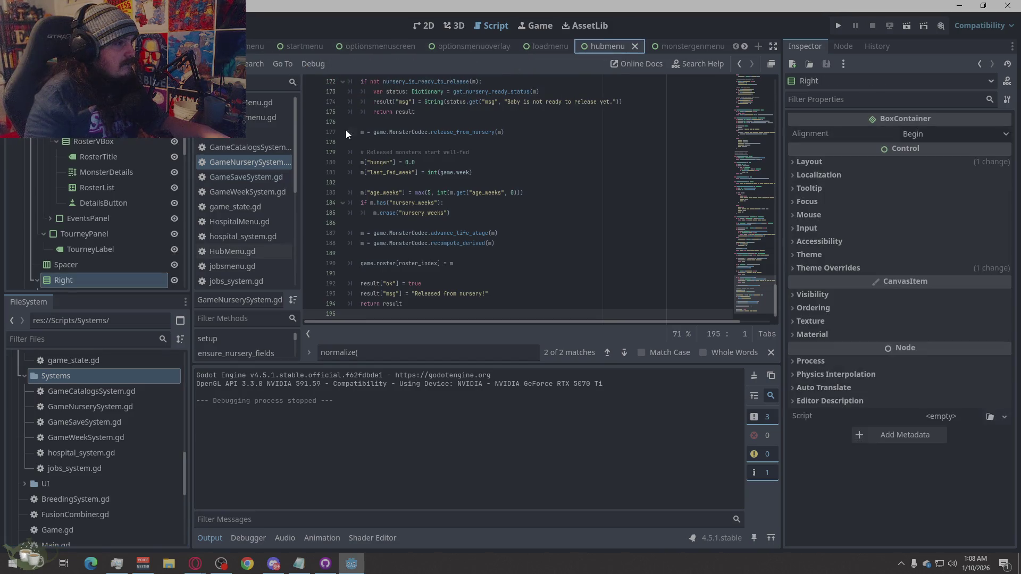
{"action": "left_click", "coordinate": [430, 21]}
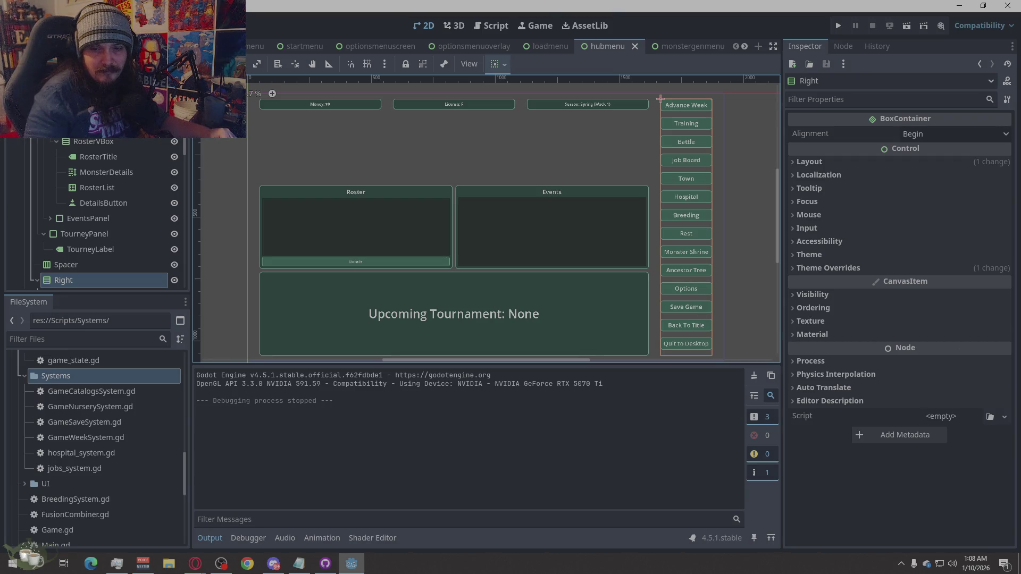
{"action": "key", "text": "alt+Tab"}
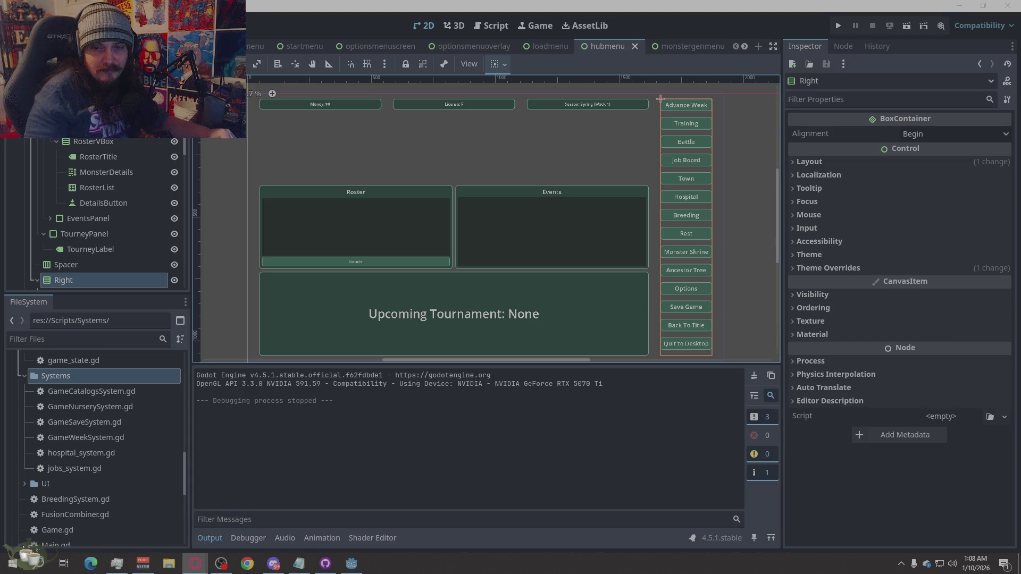
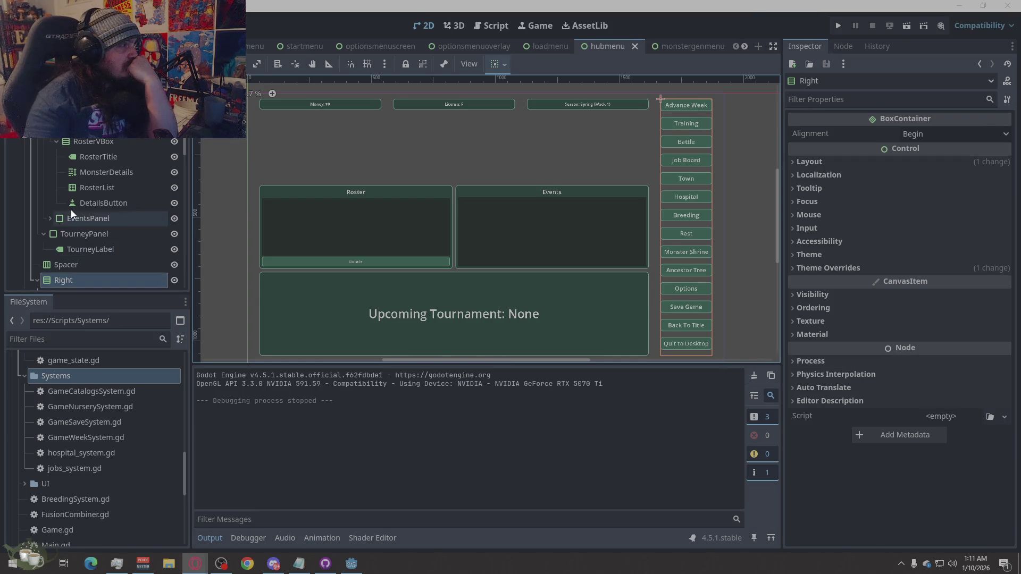
In the Script editor, select all the code in GameNurserySystem.gd.
{"action": "scroll", "coordinate": [95, 218], "scroll_direction": "down", "scroll_amount": 5}
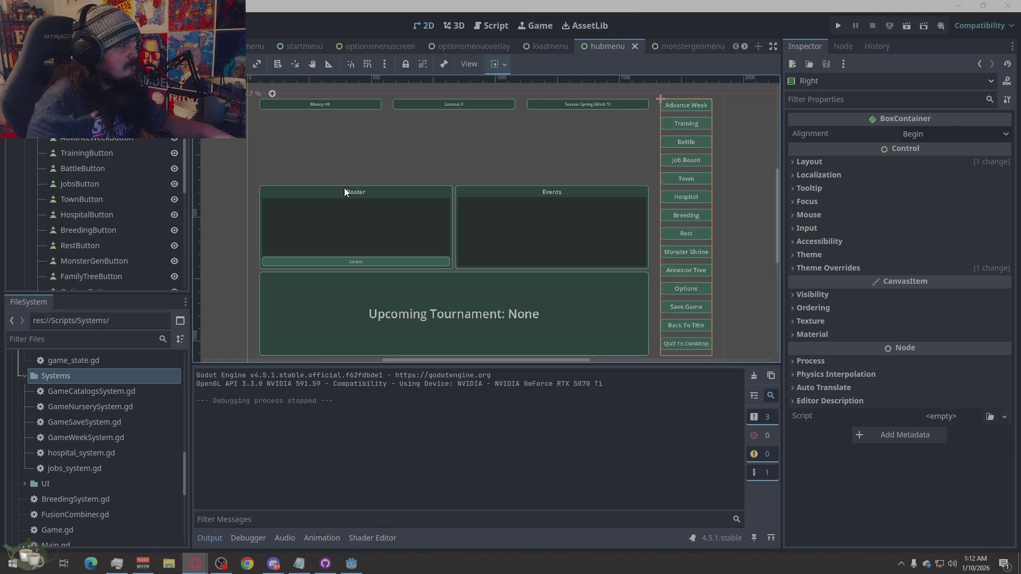
{"action": "scroll", "coordinate": [152, 225], "scroll_direction": "up", "scroll_amount": 5}
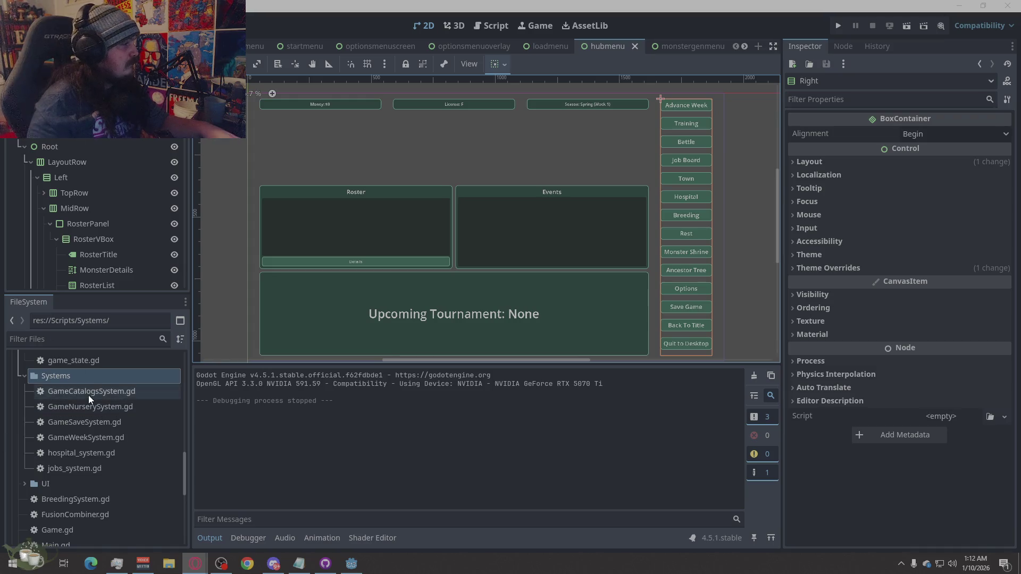
{"action": "scroll", "coordinate": [120, 417], "scroll_direction": "up", "scroll_amount": 3}
{"action": "scroll", "coordinate": [120, 416], "scroll_direction": "up", "scroll_amount": 5}
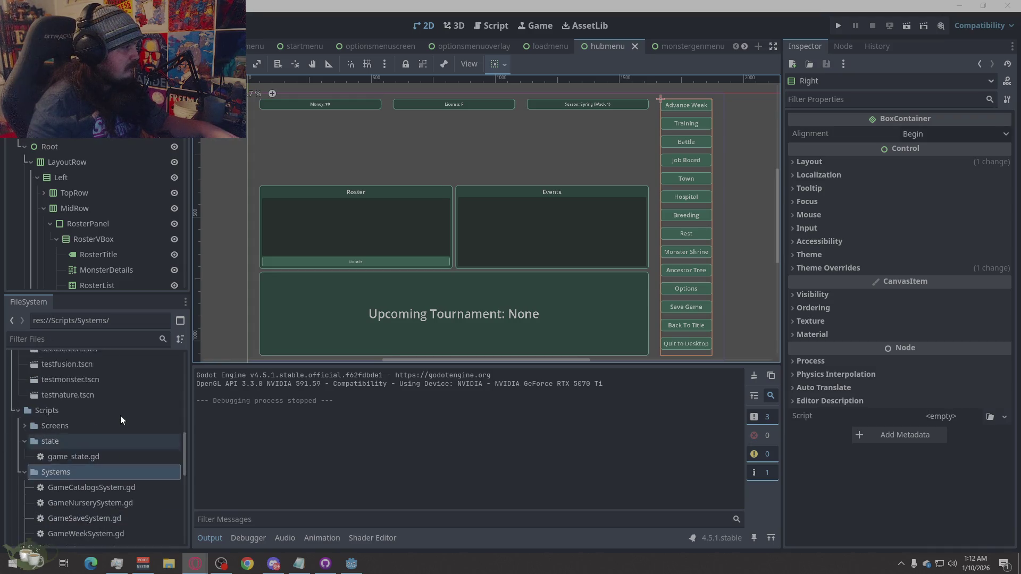
{"action": "scroll", "coordinate": [116, 412], "scroll_direction": "down", "scroll_amount": 9}
{"action": "scroll", "coordinate": [106, 415], "scroll_direction": "down", "scroll_amount": 3}
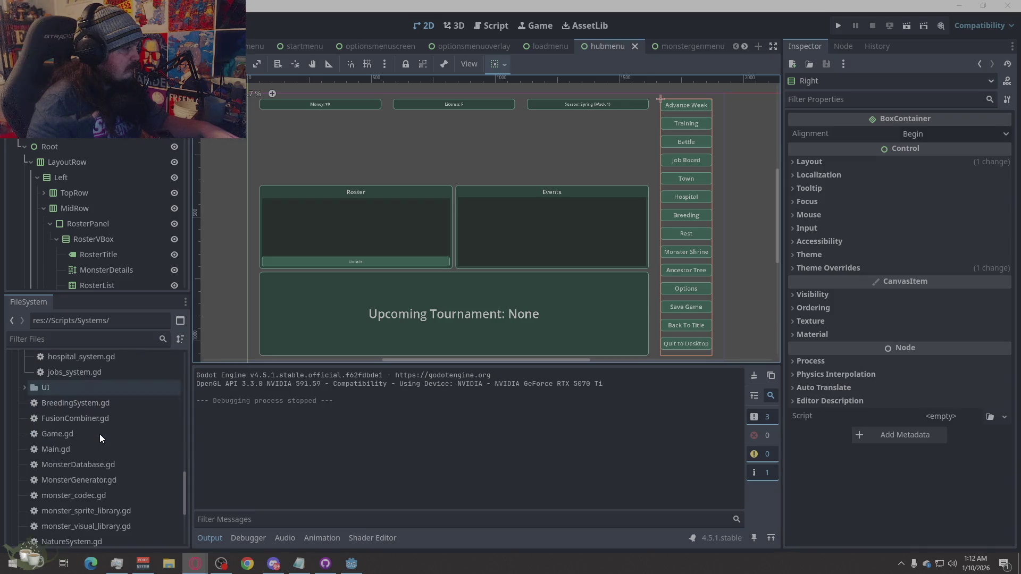
{"action": "left_click", "coordinate": [68, 440]}
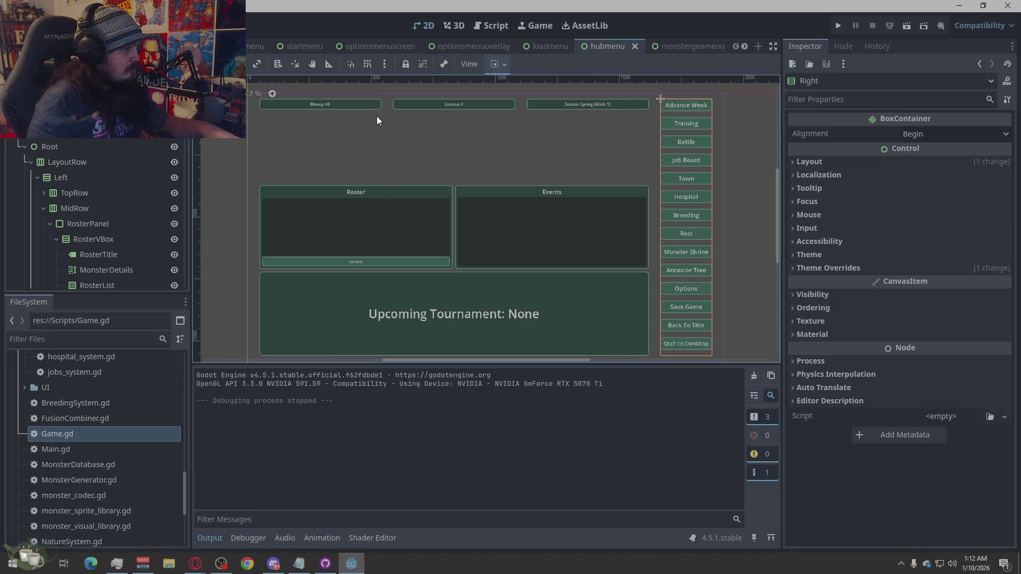
{"action": "left_click", "coordinate": [482, 24]}
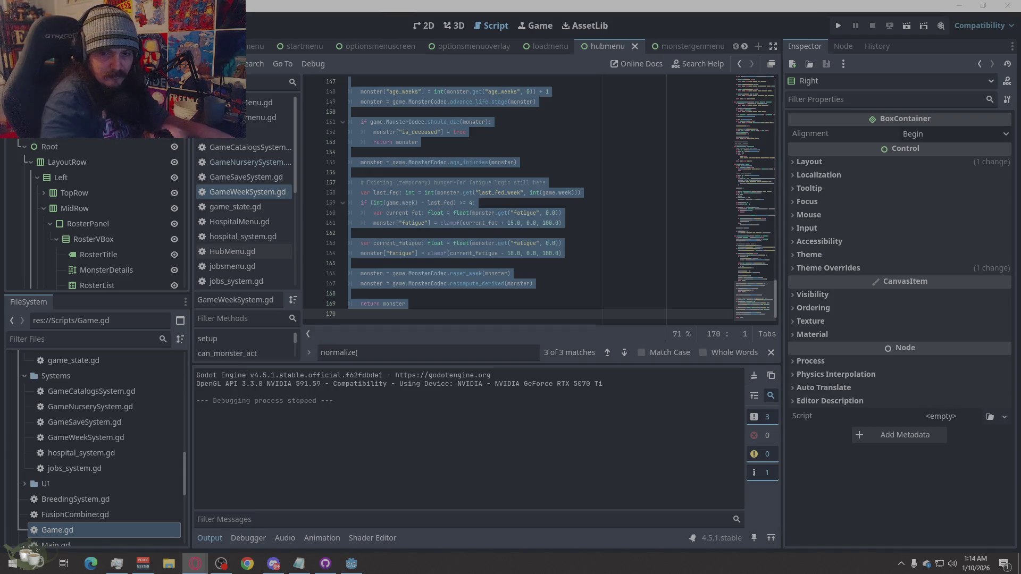
{"action": "left_click", "coordinate": [260, 162]}
{"action": "right_click", "coordinate": [496, 219]}
{"action": "left_click", "coordinate": [512, 301]}
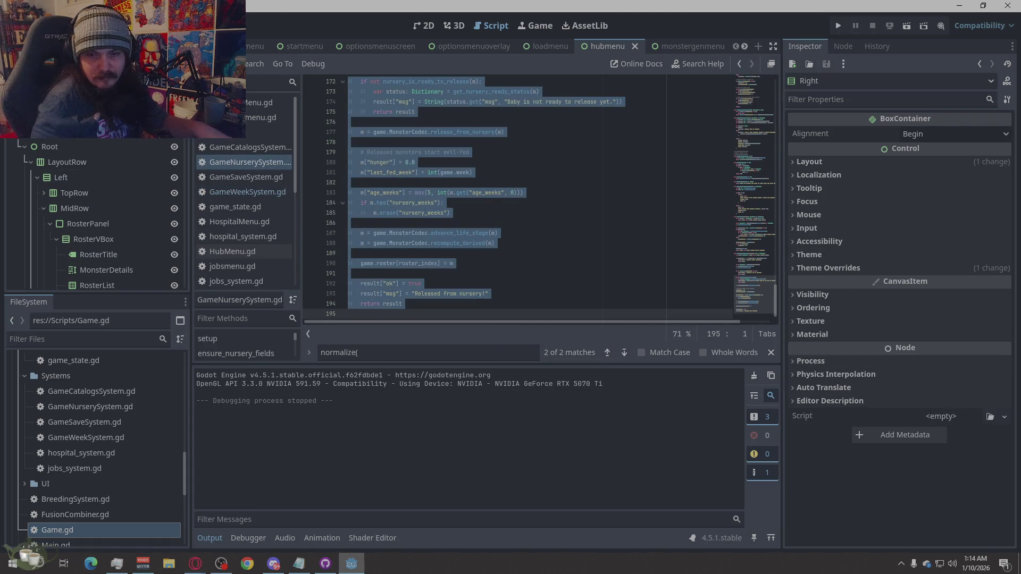
{"action": "key", "text": "alt+Tab"}
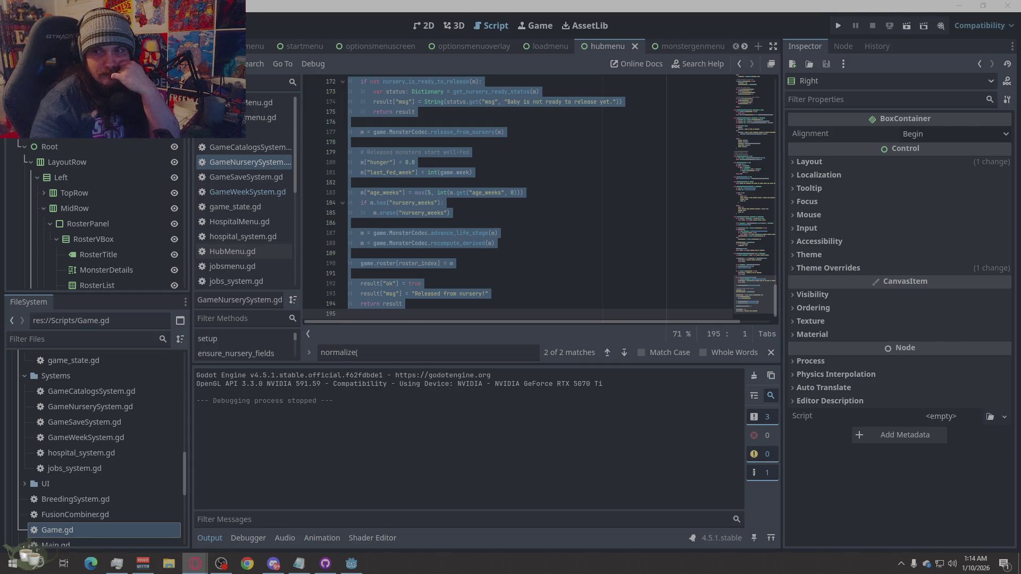
Replace Game.gd's code with the revised version carrying the to_dict FIX note, then run the project.
{"action": "left_click", "coordinate": [256, 131]}
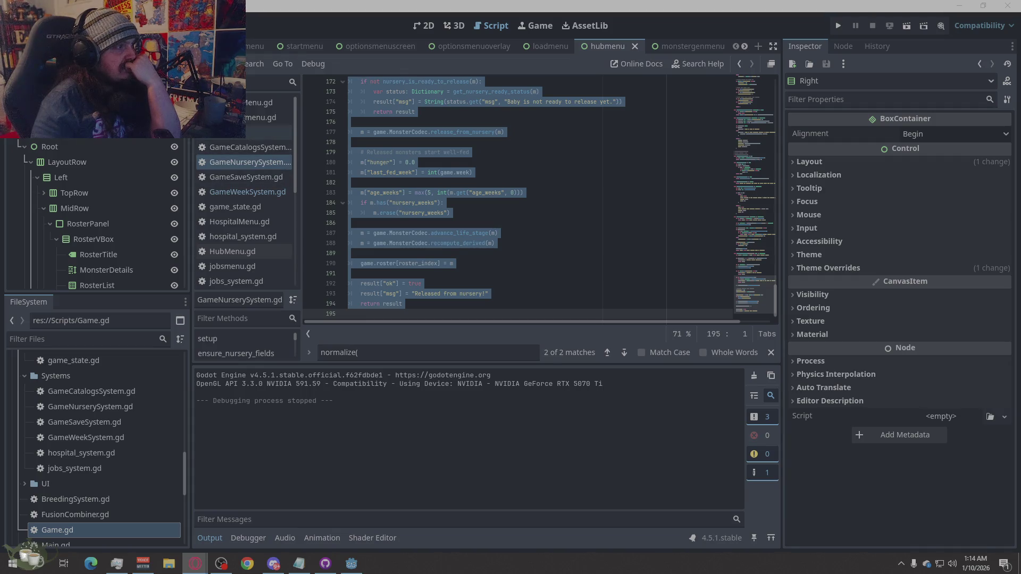
{"action": "right_click", "coordinate": [558, 224]}
{"action": "left_click", "coordinate": [586, 340]}
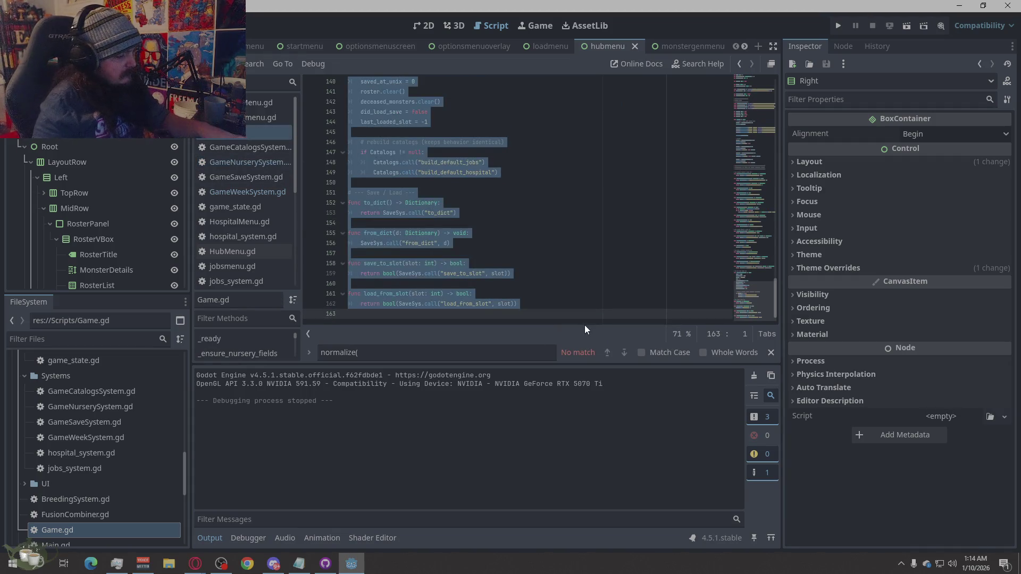
{"action": "key", "text": "ctrl+v"}
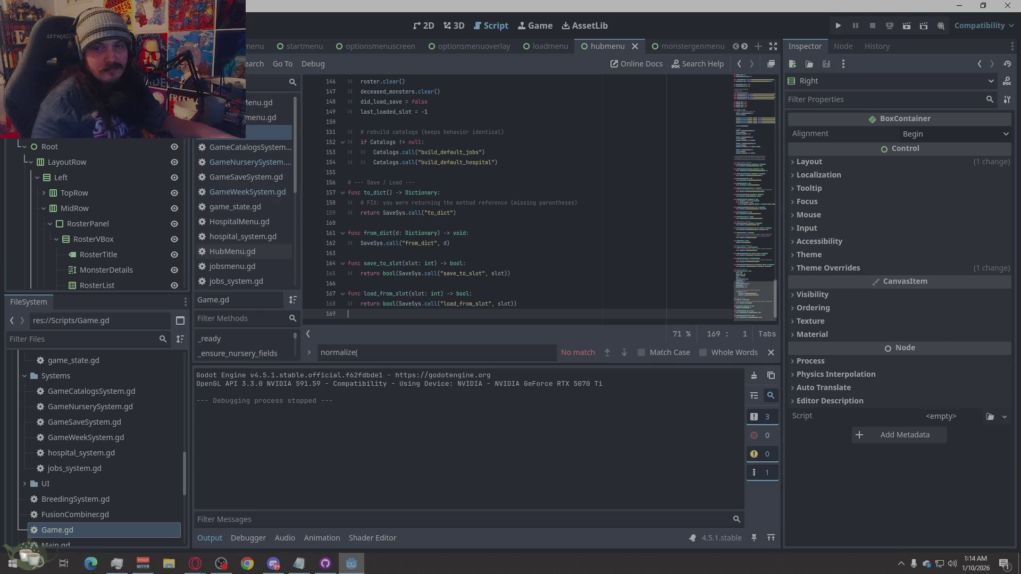
{"action": "key", "text": "alt+Tab"}
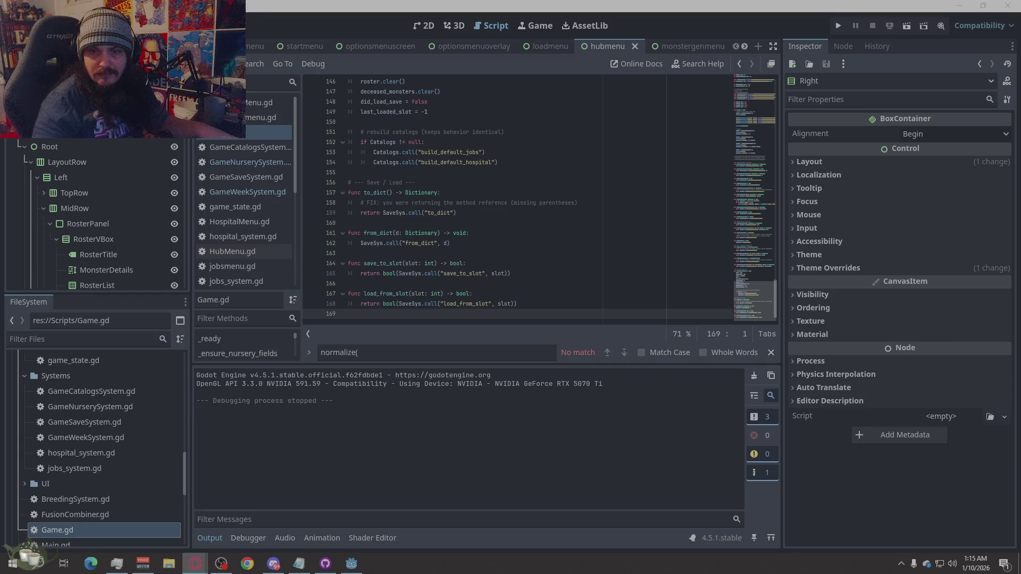
{"action": "left_click", "coordinate": [838, 26]}
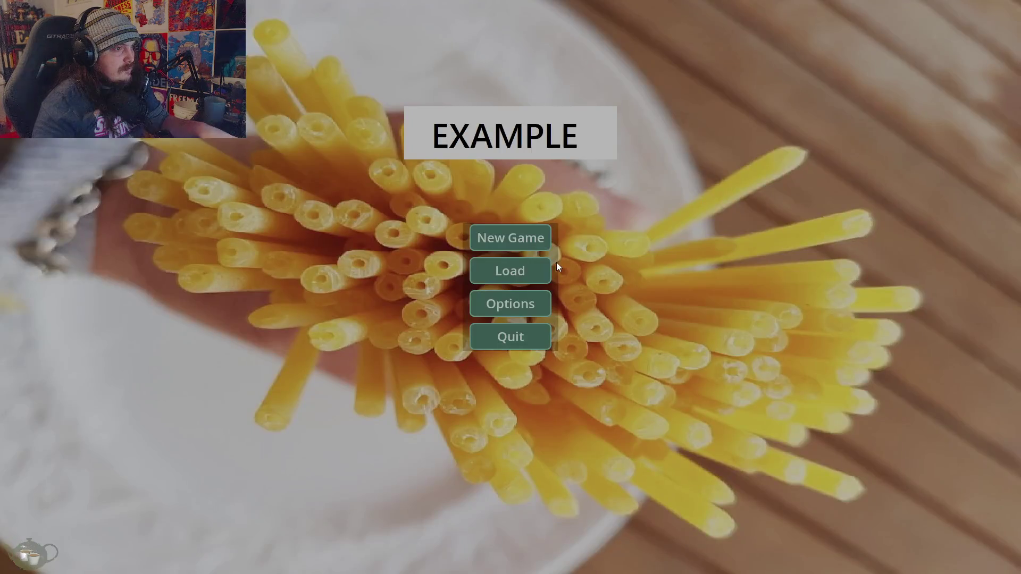
Start a new game, get Ember from the Monster Shrine, and advance three weeks.
{"action": "left_click", "coordinate": [545, 236]}
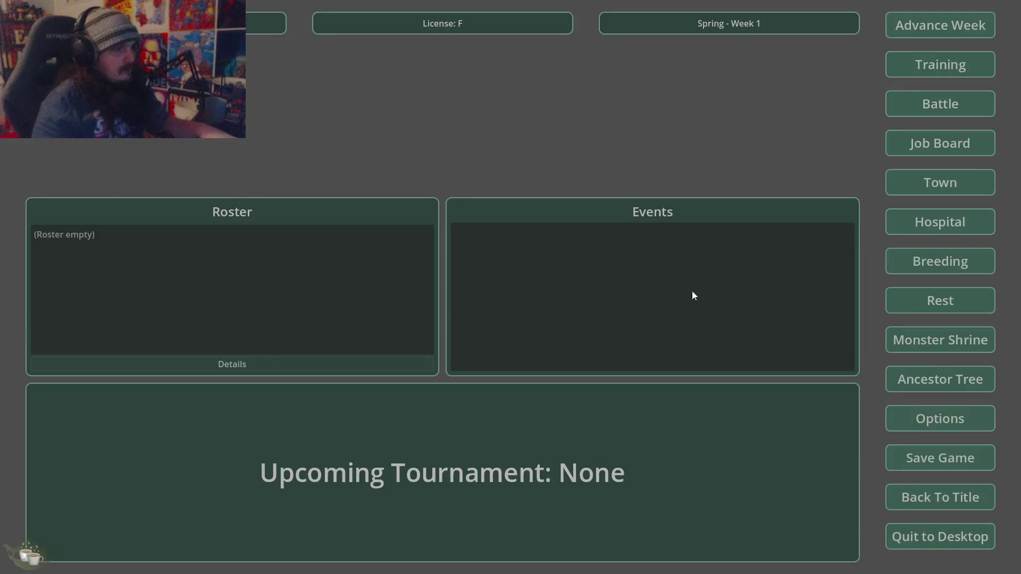
{"action": "left_click", "coordinate": [944, 343]}
{"action": "left_click", "coordinate": [294, 216]}
{"action": "left_click", "coordinate": [306, 240]}
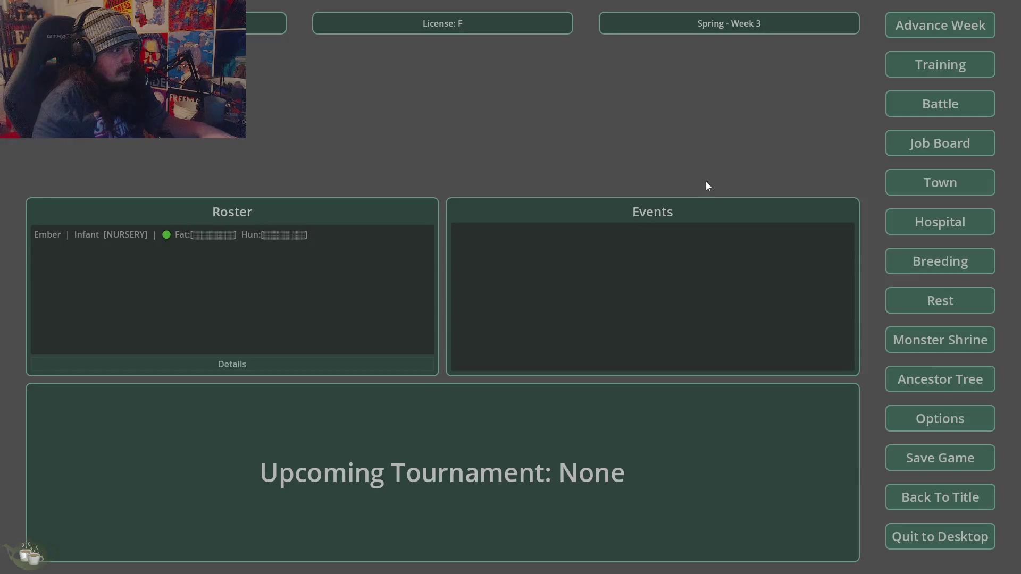
{"action": "left_click", "coordinate": [891, 35]}
{"action": "left_click", "coordinate": [495, 331]}
{"action": "left_click", "coordinate": [899, 32]}
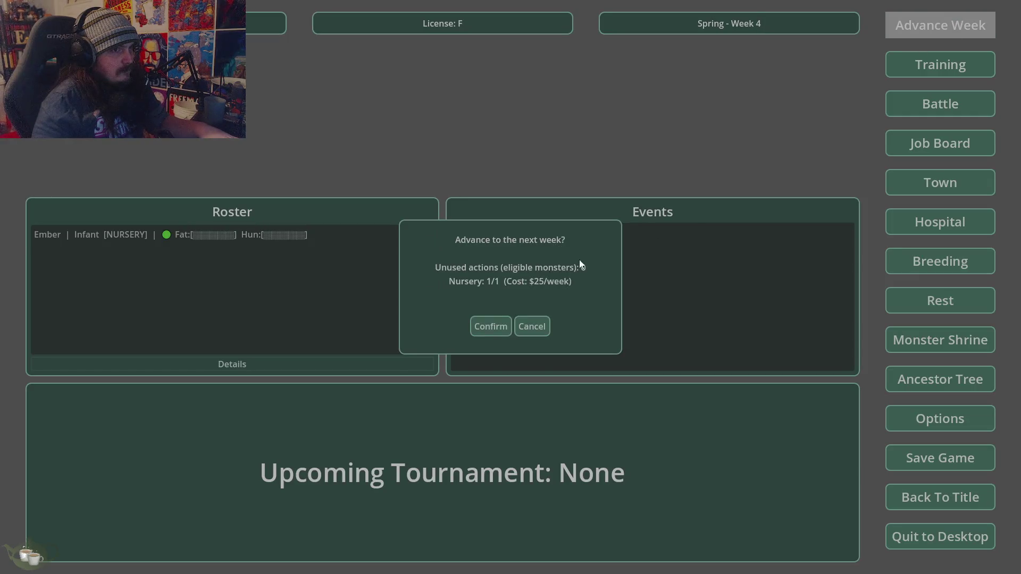
{"action": "left_click", "coordinate": [473, 327]}
{"action": "left_click", "coordinate": [904, 29]}
{"action": "left_click", "coordinate": [484, 327]}
Release Ember from the Hospital & Nursery as a Juvenile.
{"action": "left_click", "coordinate": [981, 221]}
{"action": "left_click", "coordinate": [354, 188]}
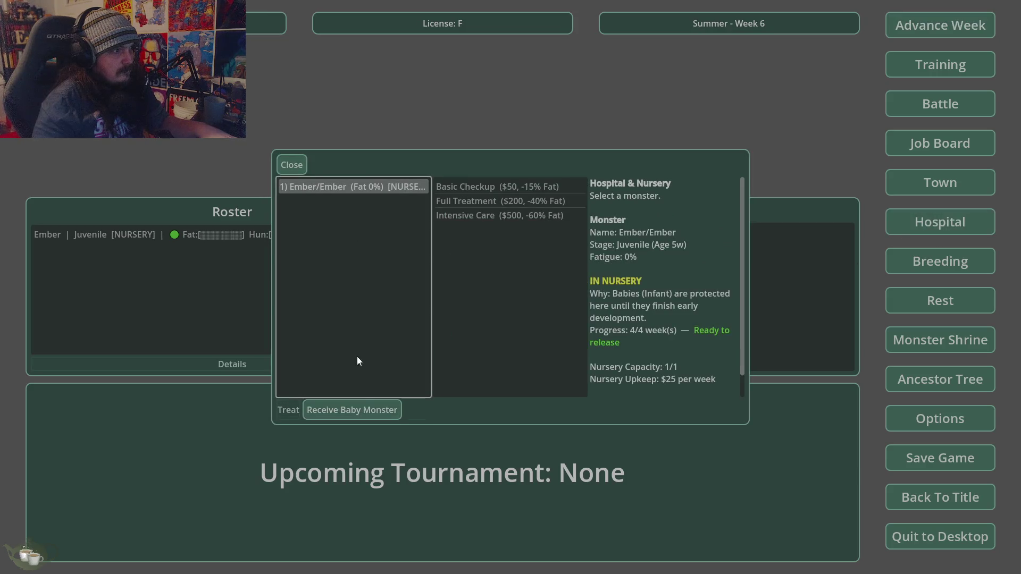
{"action": "left_click", "coordinate": [362, 410]}
{"action": "left_click", "coordinate": [490, 292]}
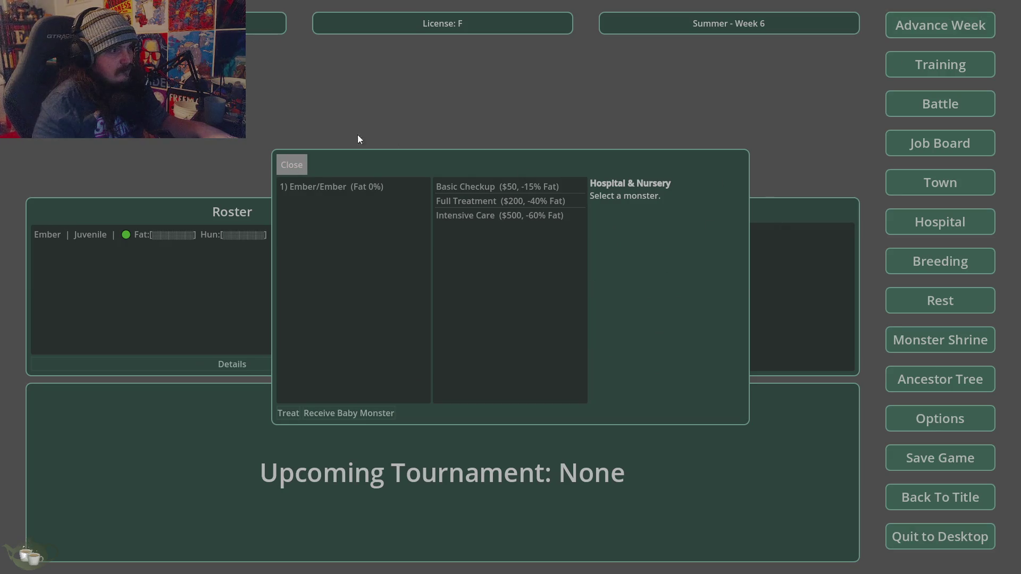
{"action": "left_click", "coordinate": [294, 166]}
Advance two more weeks to Summer Week 8 and select Ember in the roster.
{"action": "left_click", "coordinate": [940, 25]}
{"action": "left_click", "coordinate": [491, 327]}
{"action": "left_click", "coordinate": [940, 25]}
{"action": "left_click", "coordinate": [490, 326]}
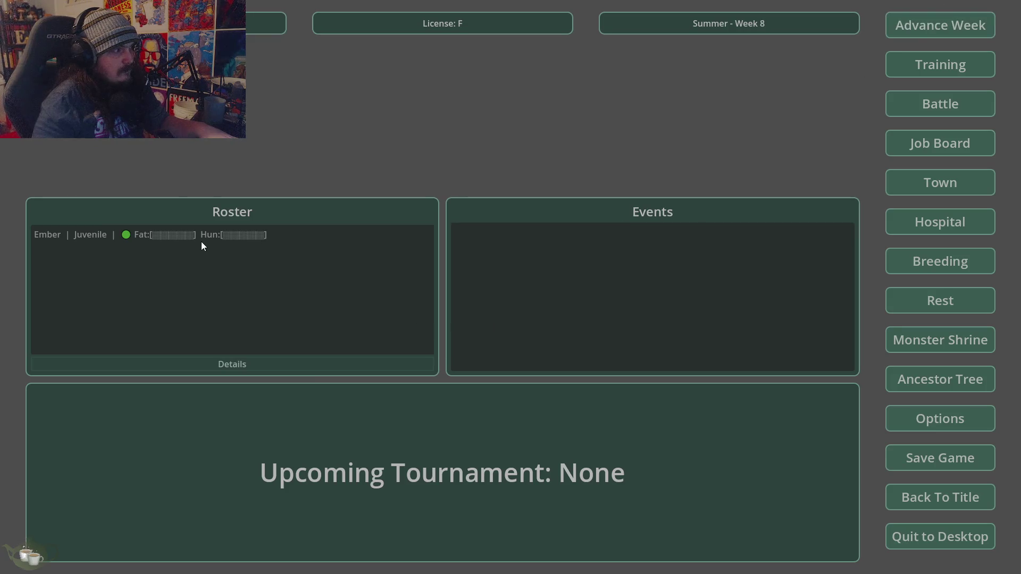
{"action": "left_click", "coordinate": [254, 236]}
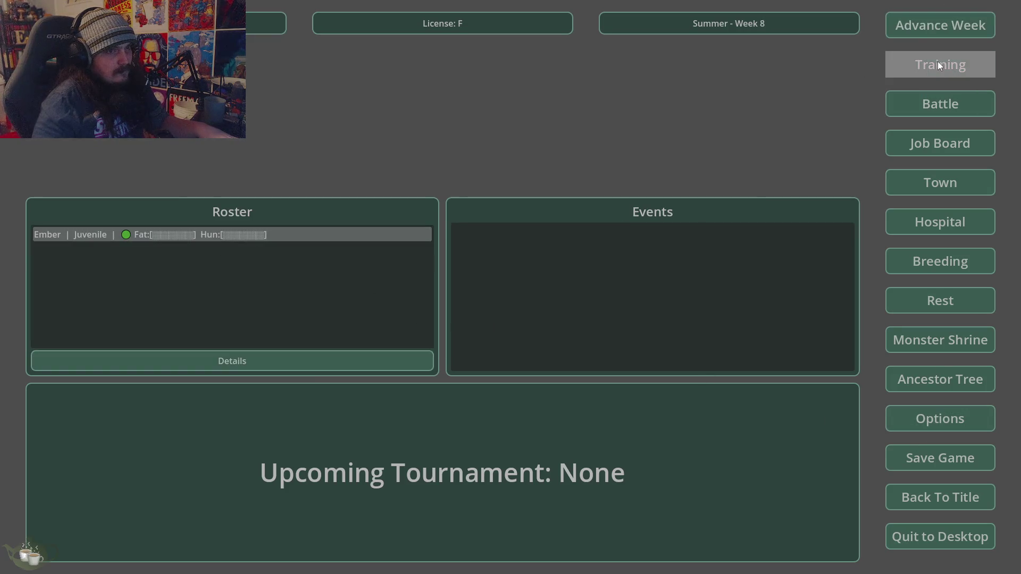
Give Ember gentle training and review its stats in the Details view.
{"action": "left_click", "coordinate": [941, 65]}
{"action": "left_click", "coordinate": [590, 392]}
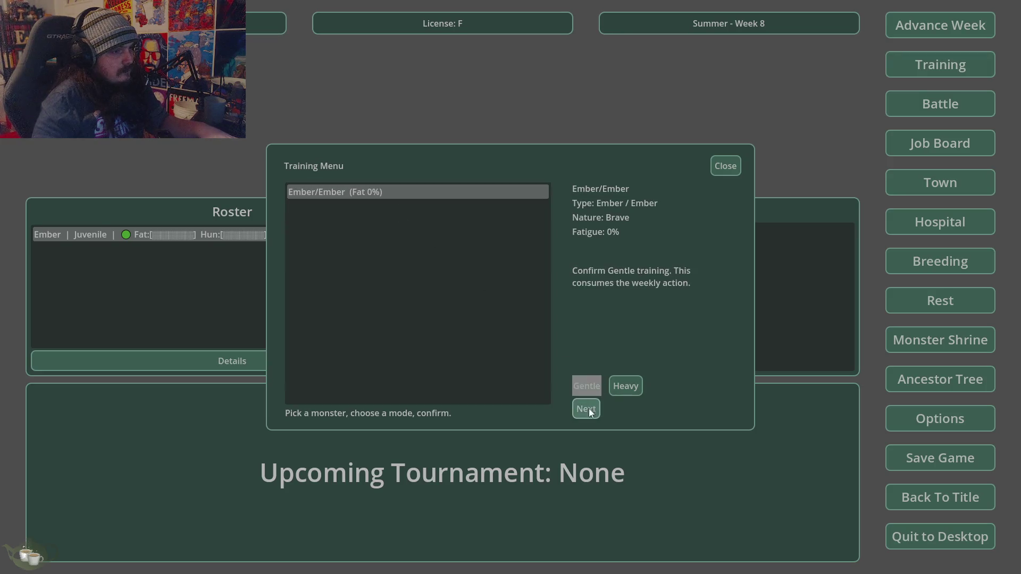
{"action": "left_click", "coordinate": [586, 409]}
{"action": "left_click", "coordinate": [547, 292]}
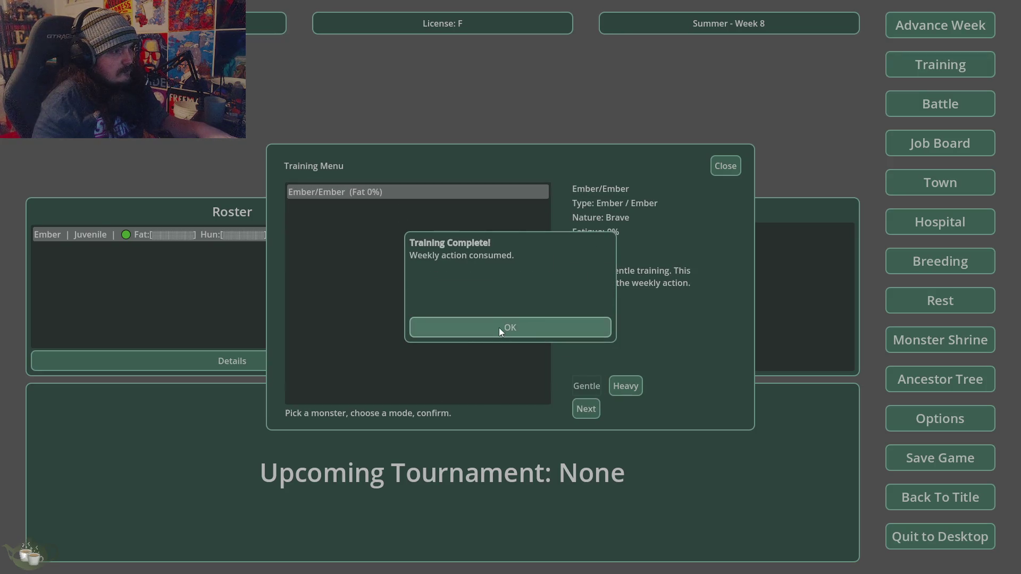
{"action": "left_click", "coordinate": [499, 328]}
{"action": "left_click", "coordinate": [229, 235]}
{"action": "left_click", "coordinate": [233, 359]}
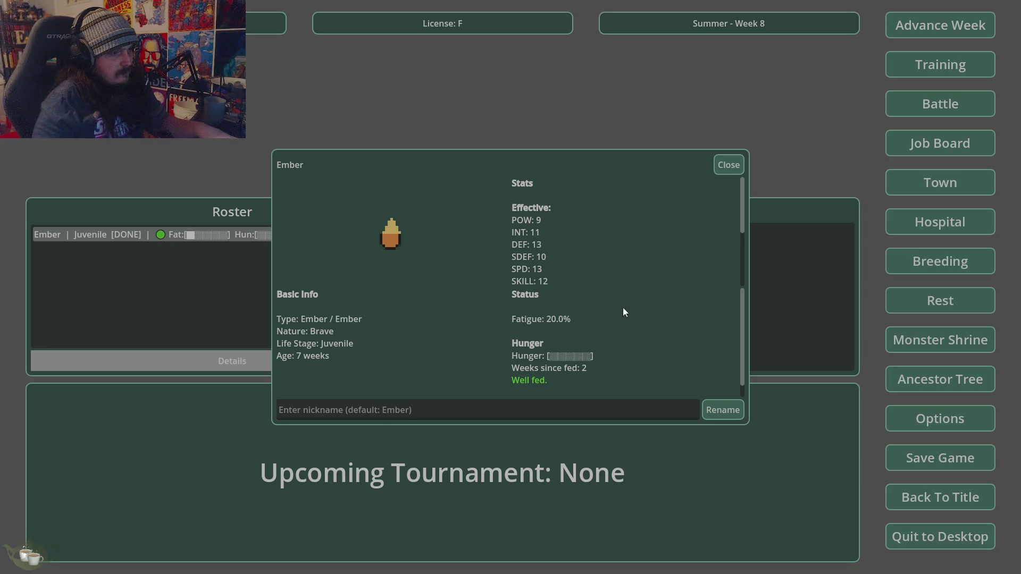
{"action": "left_click", "coordinate": [739, 163]}
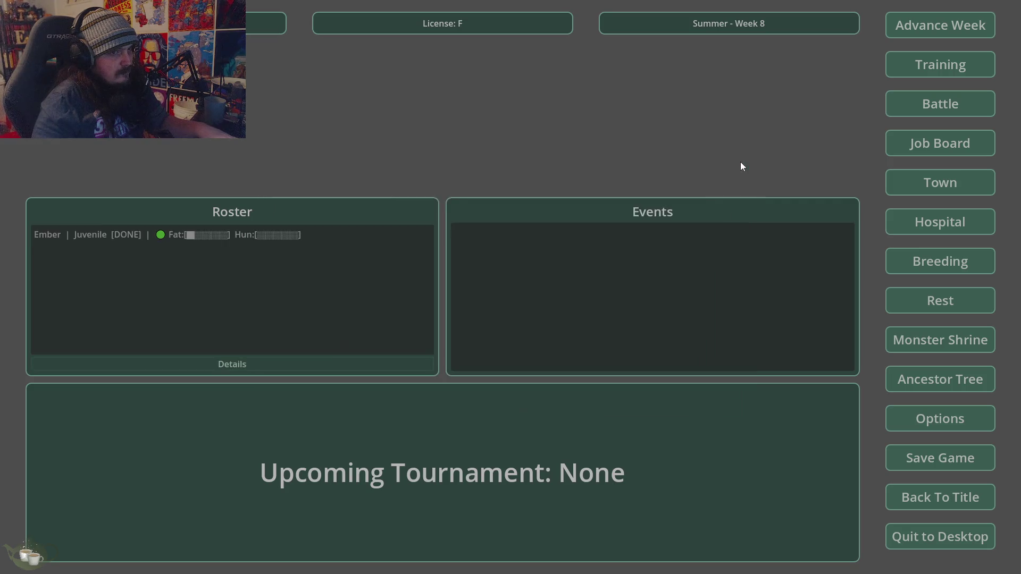
Advance the game to Week 9.
{"action": "left_click", "coordinate": [952, 70]}
{"action": "key", "text": "Escape"}
{"action": "key", "text": "Return"}
{"action": "left_click", "coordinate": [484, 328]}
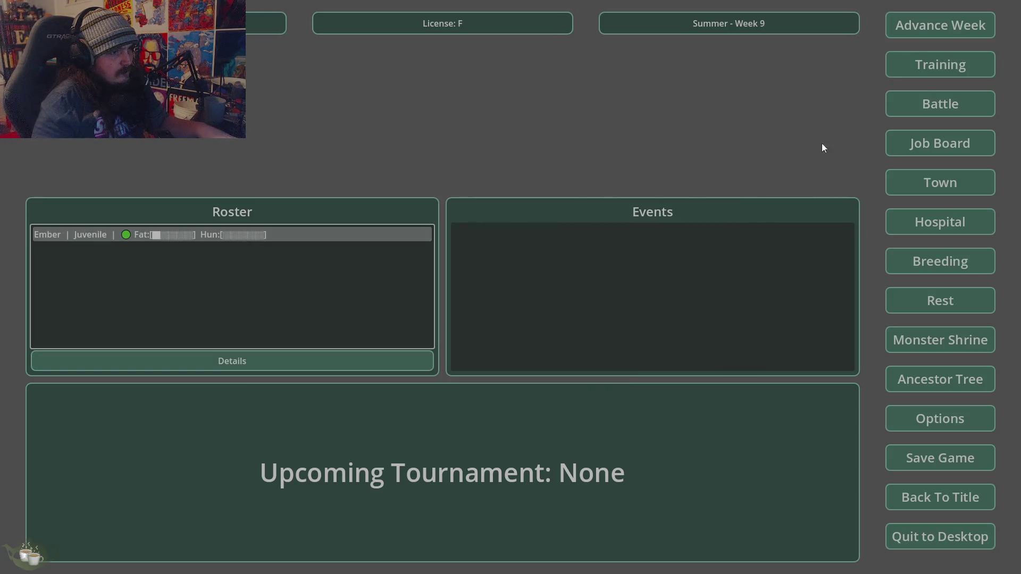
Give Ember heavy training, check its details, and quit the game to desktop.
{"action": "left_click", "coordinate": [954, 66]}
{"action": "left_click", "coordinate": [427, 256]}
{"action": "left_click", "coordinate": [630, 388]}
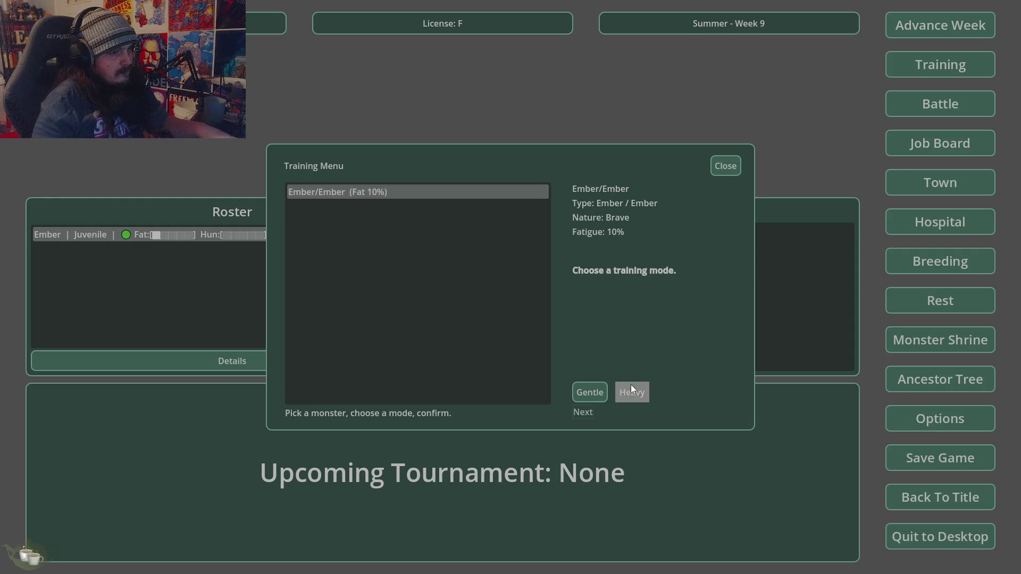
{"action": "left_click", "coordinate": [591, 408]}
{"action": "left_click", "coordinate": [513, 299]}
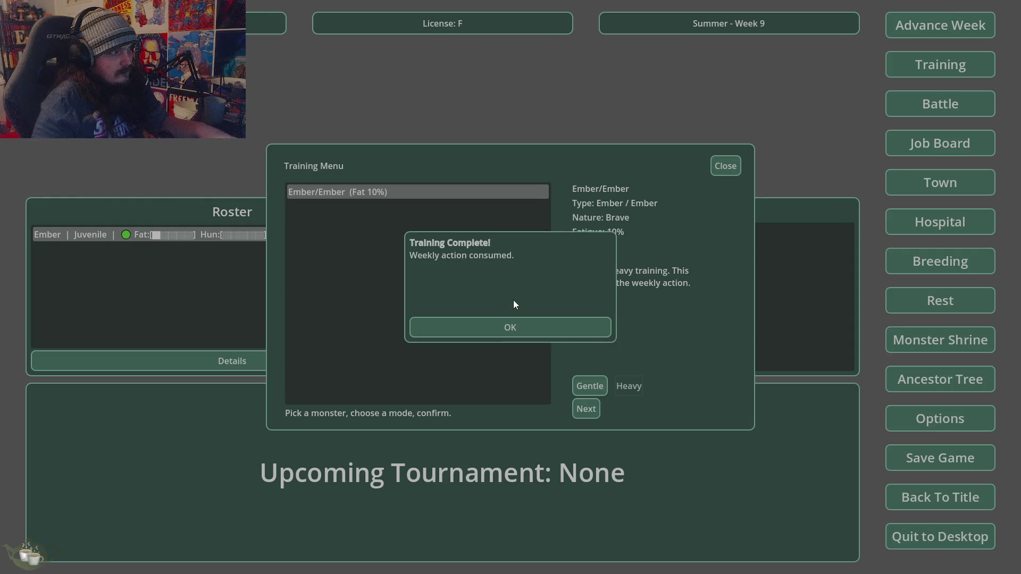
{"action": "left_click", "coordinate": [513, 325]}
{"action": "left_click", "coordinate": [240, 234]}
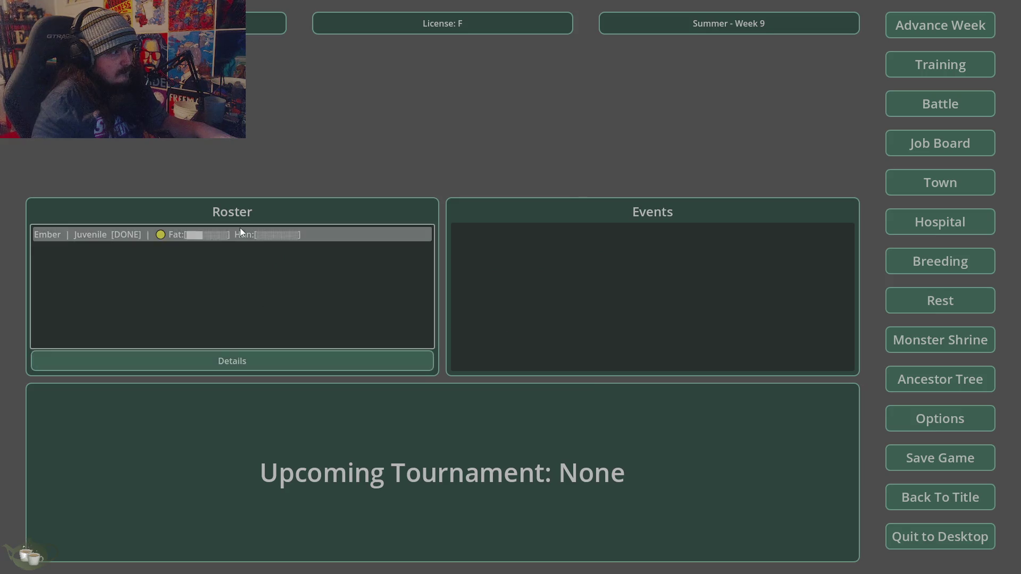
{"action": "left_click", "coordinate": [276, 360]}
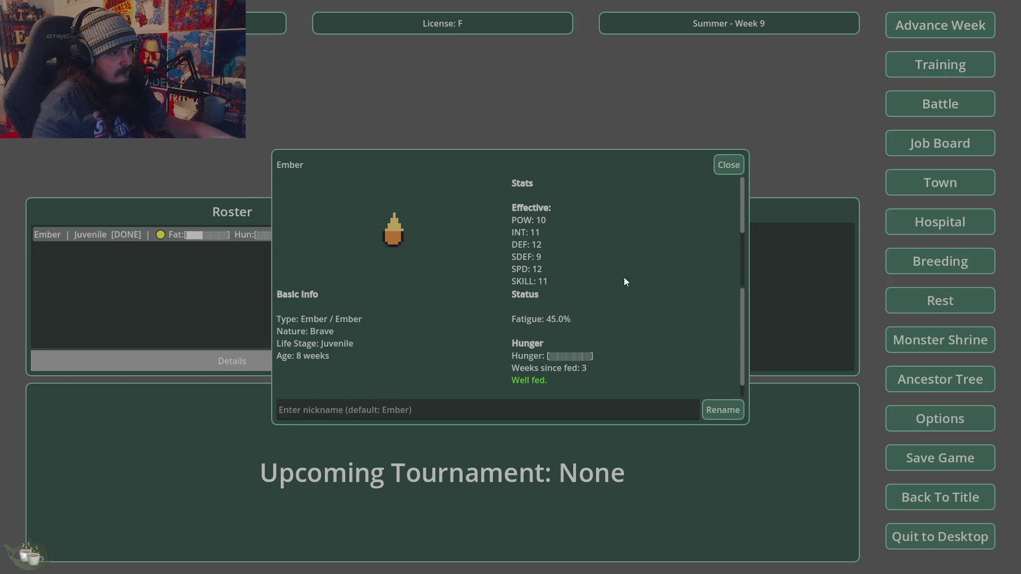
{"action": "left_click", "coordinate": [730, 165]}
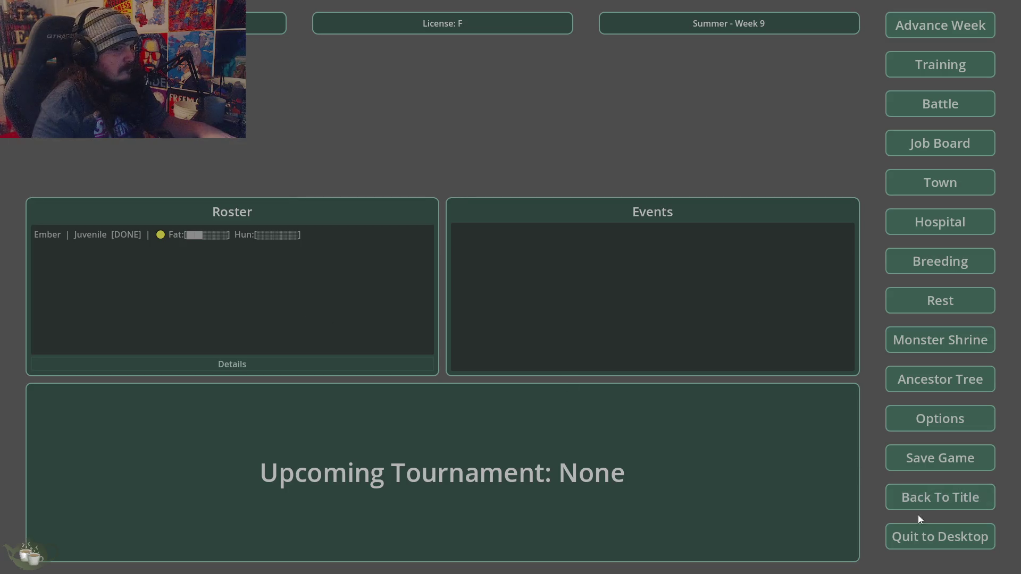
{"action": "left_click", "coordinate": [920, 536]}
{"action": "left_click", "coordinate": [490, 314]}
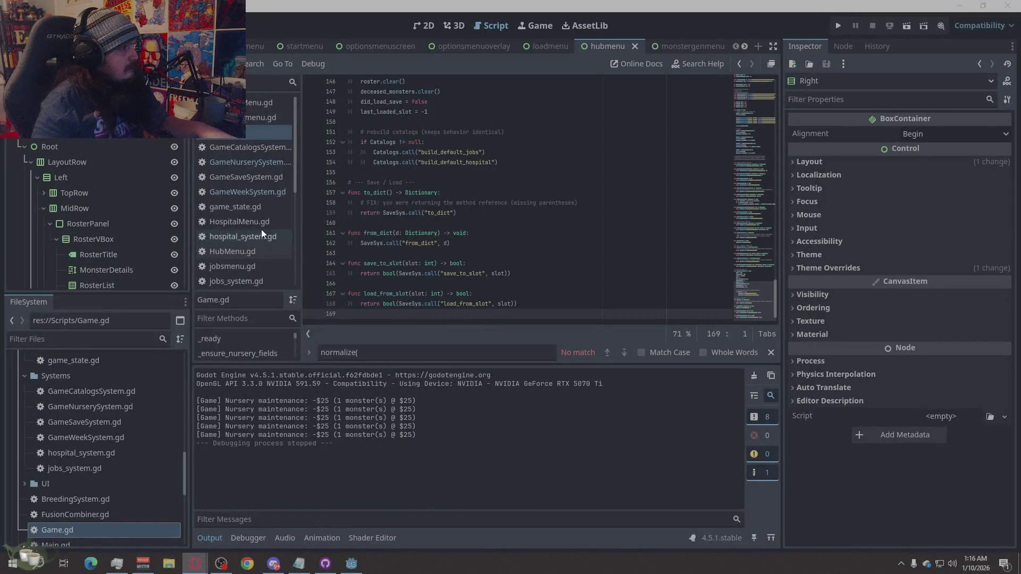
Select all of GameCatalogsSystem.gd and paste the 229-line revised code over it.
{"action": "left_click", "coordinate": [269, 148]}
{"action": "right_click", "coordinate": [491, 219]}
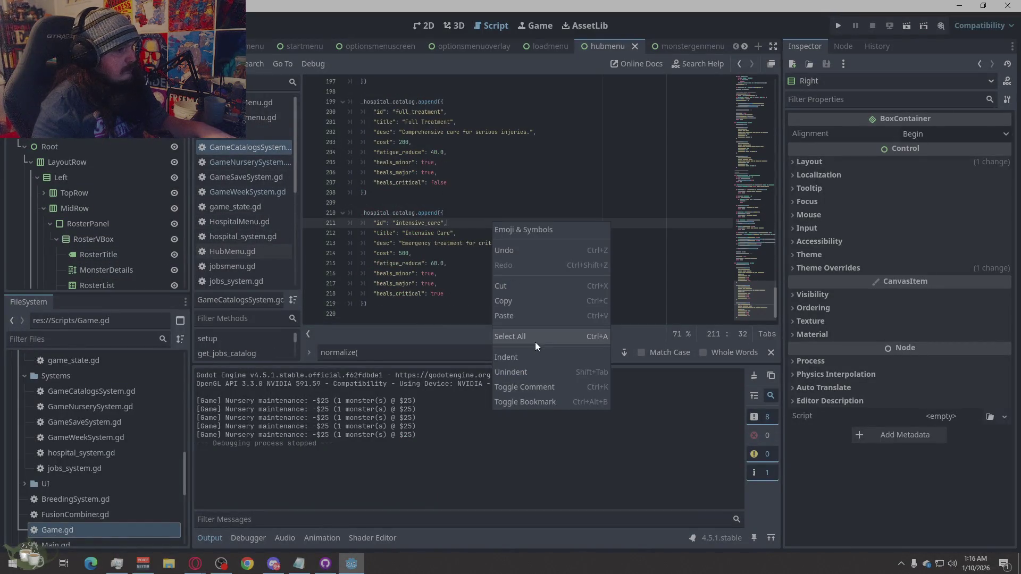
{"action": "left_click", "coordinate": [535, 342]}
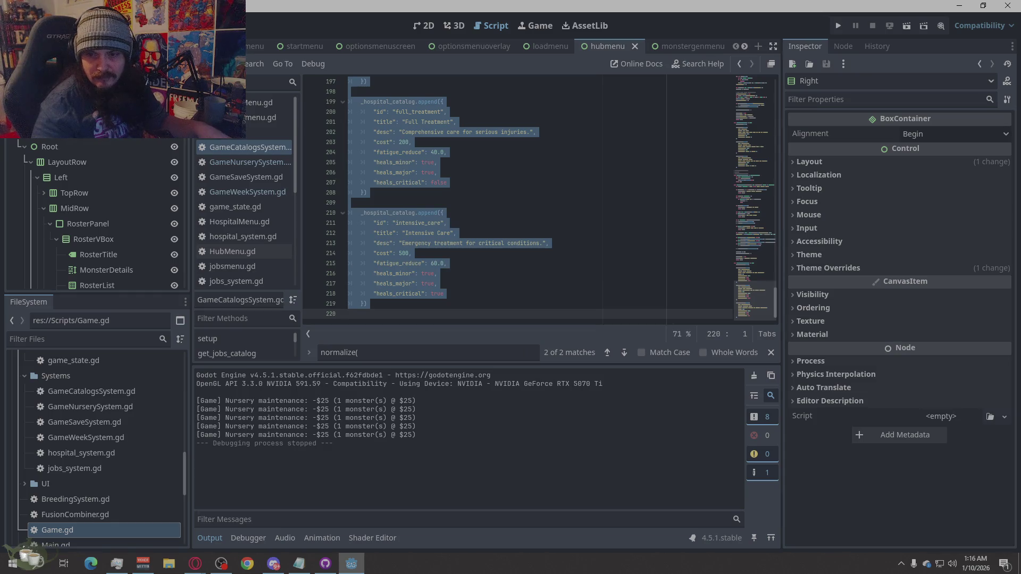
{"action": "key", "text": "alt+Tab"}
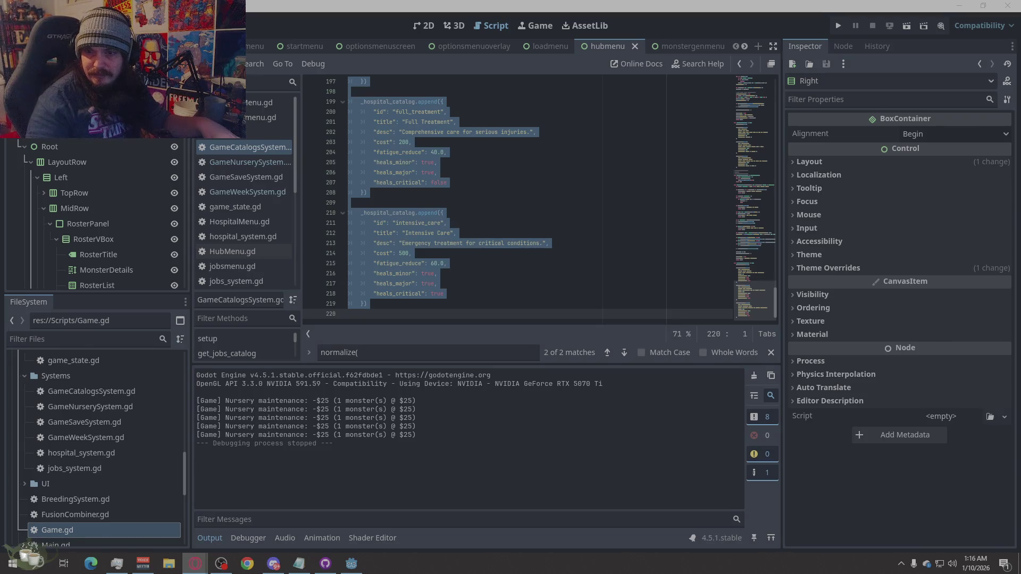
{"action": "right_click", "coordinate": [461, 245]}
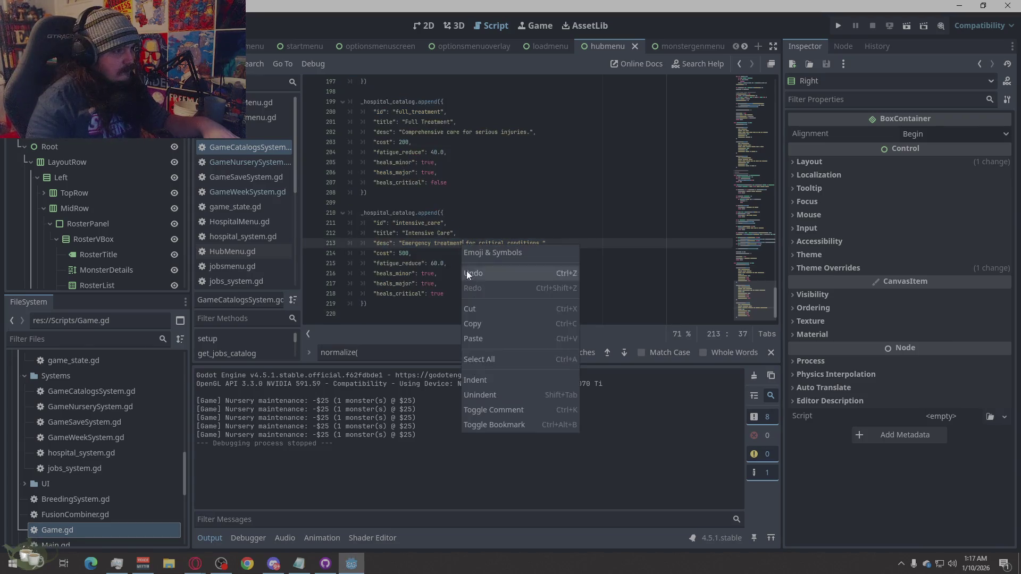
{"action": "left_click", "coordinate": [478, 360]}
{"action": "key", "text": "ctrl+v"}
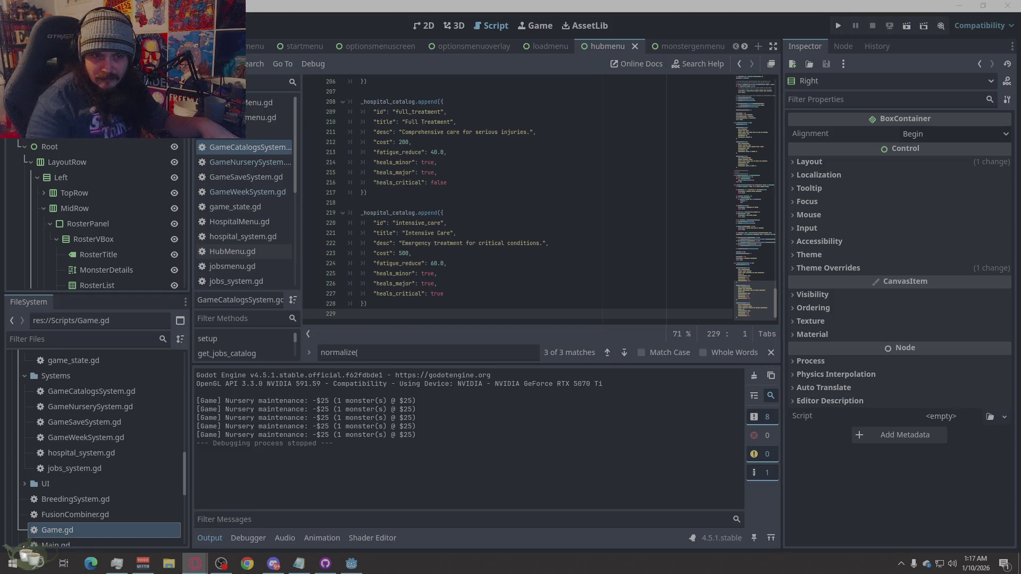
{"action": "key", "text": "alt+Tab"}
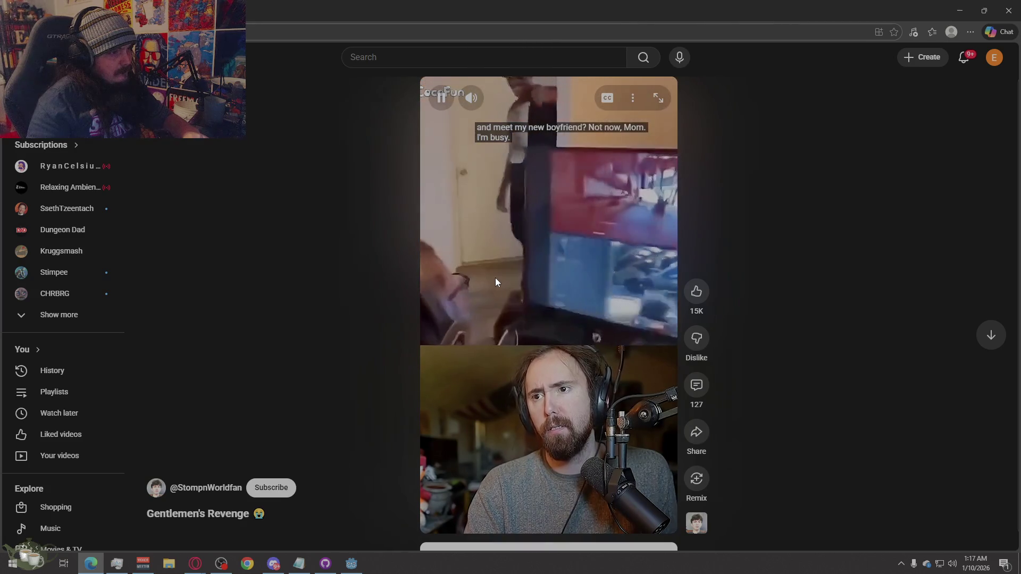
Pause the YouTube Short and minimize the browser window.
{"action": "left_click", "coordinate": [514, 260]}
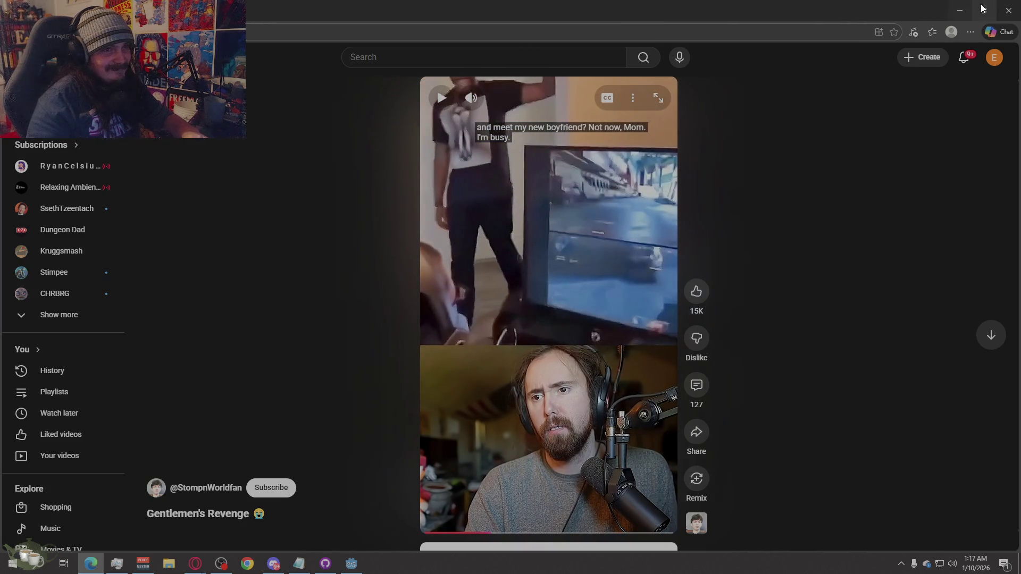
{"action": "left_click", "coordinate": [1009, 11]}
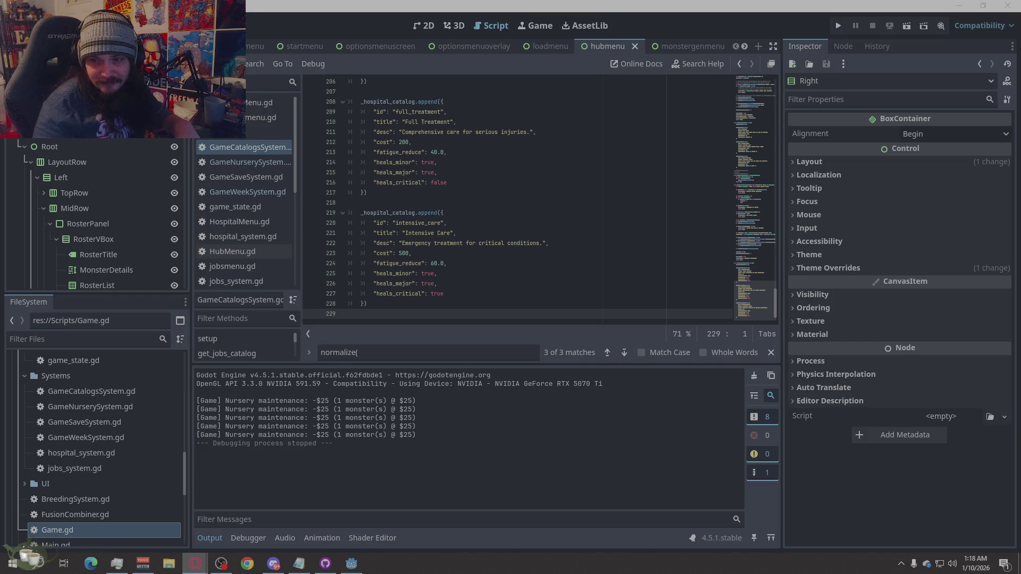
Copy the entire code of trainoverlay.gd.
{"action": "scroll", "coordinate": [229, 260], "scroll_direction": "down", "scroll_amount": 5}
{"action": "left_click", "coordinate": [225, 279]}
{"action": "key", "text": "ctrl+a"}
{"action": "right_click", "coordinate": [486, 286]}
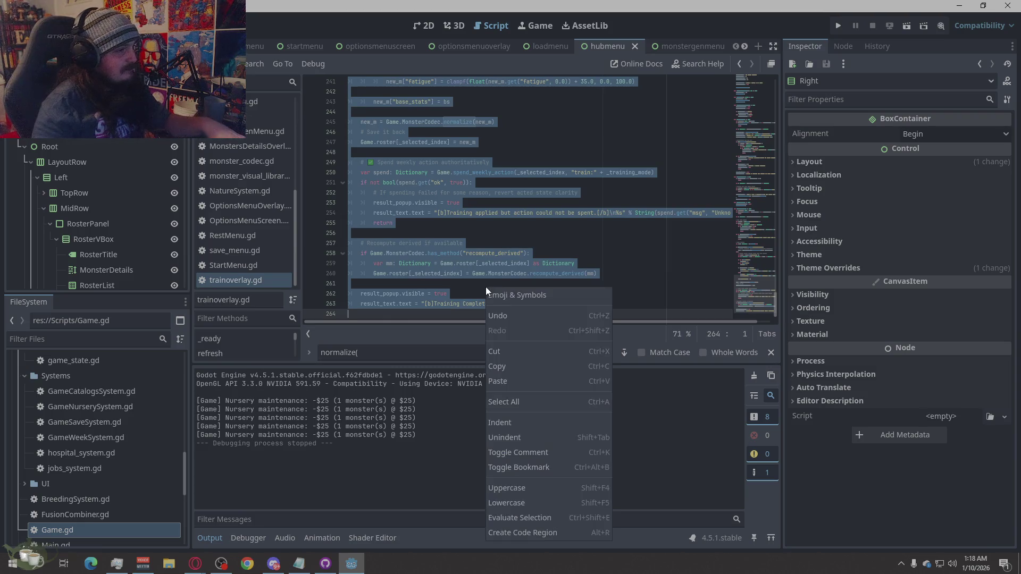
{"action": "key", "text": "Escape"}
{"action": "right_click", "coordinate": [427, 280]}
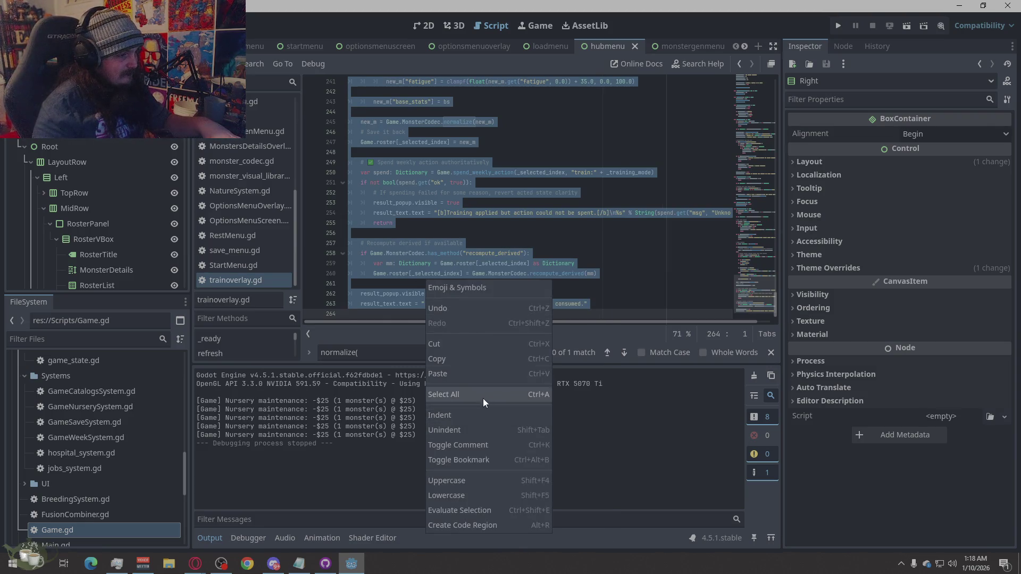
{"action": "key", "text": "Escape"}
{"action": "key", "text": "alt+Tab"}
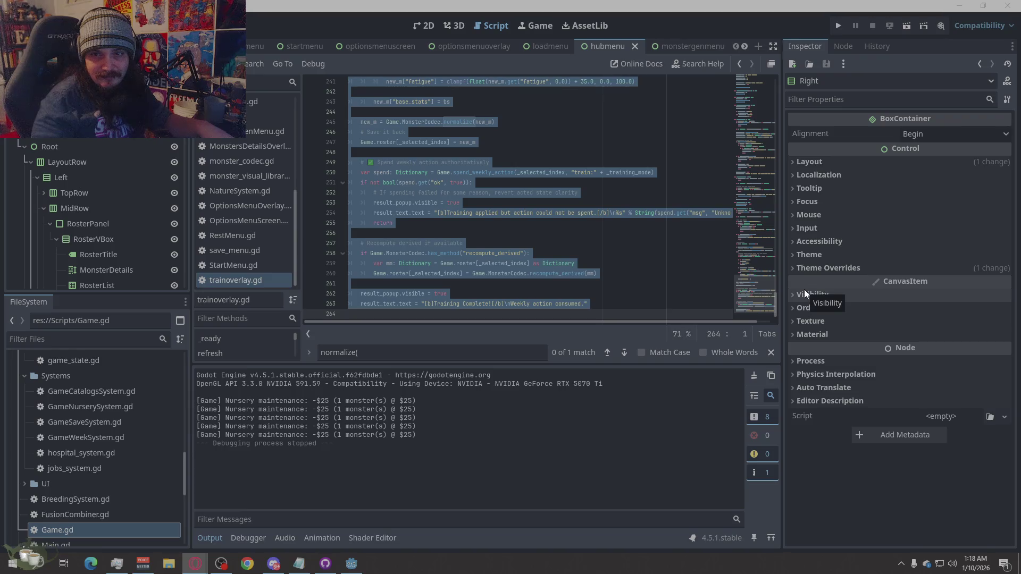
Copy the entire code of RestMenu.gd, leaving it open in the editor.
{"action": "left_click", "coordinate": [225, 239]}
{"action": "left_click", "coordinate": [458, 246]}
{"action": "right_click", "coordinate": [458, 246]}
{"action": "left_click", "coordinate": [486, 362]}
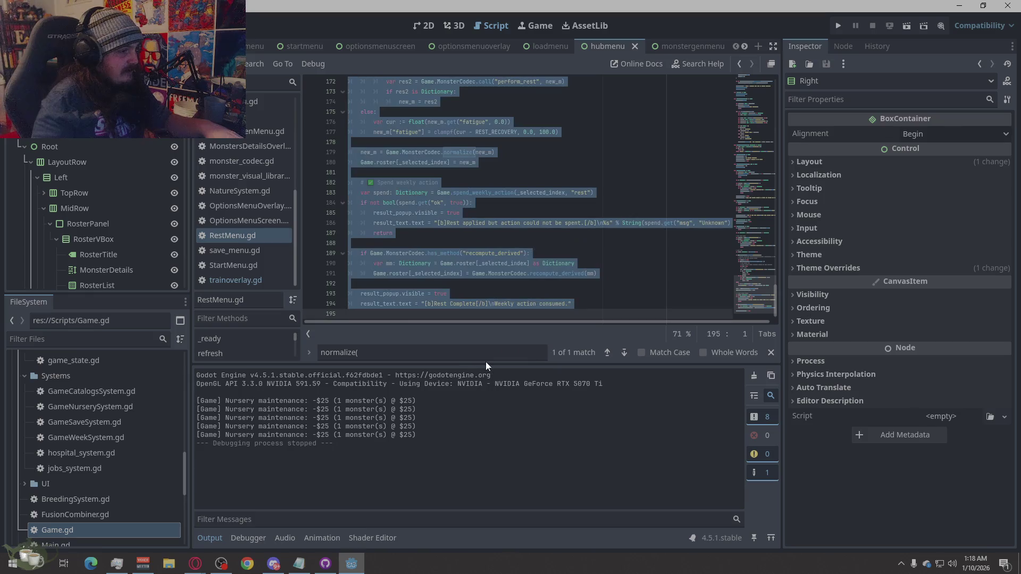
{"action": "key", "text": "alt+Tab"}
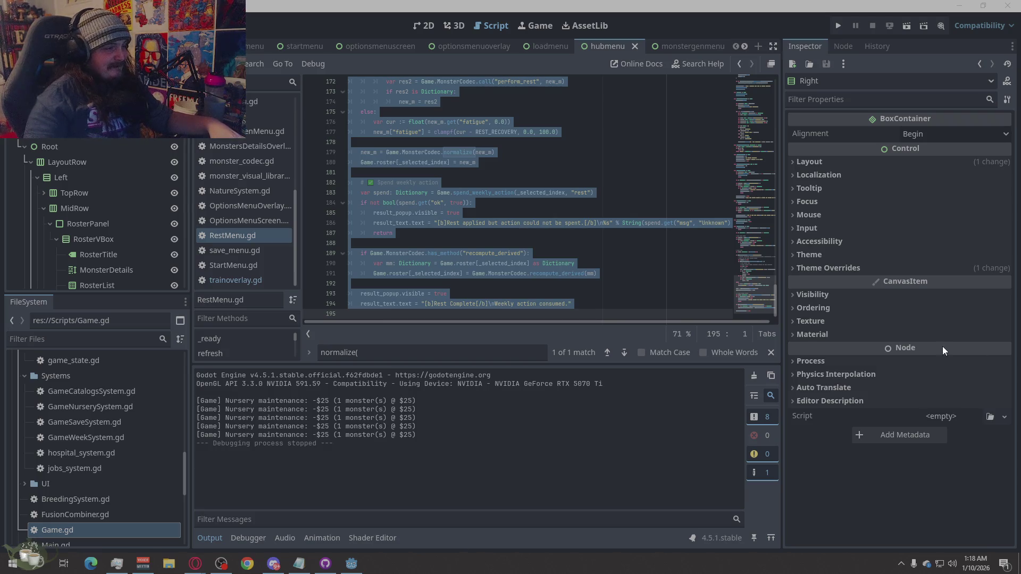
{"action": "left_click", "coordinate": [575, 263]}
{"action": "scroll", "coordinate": [575, 263], "scroll_direction": "down", "scroll_amount": 1}
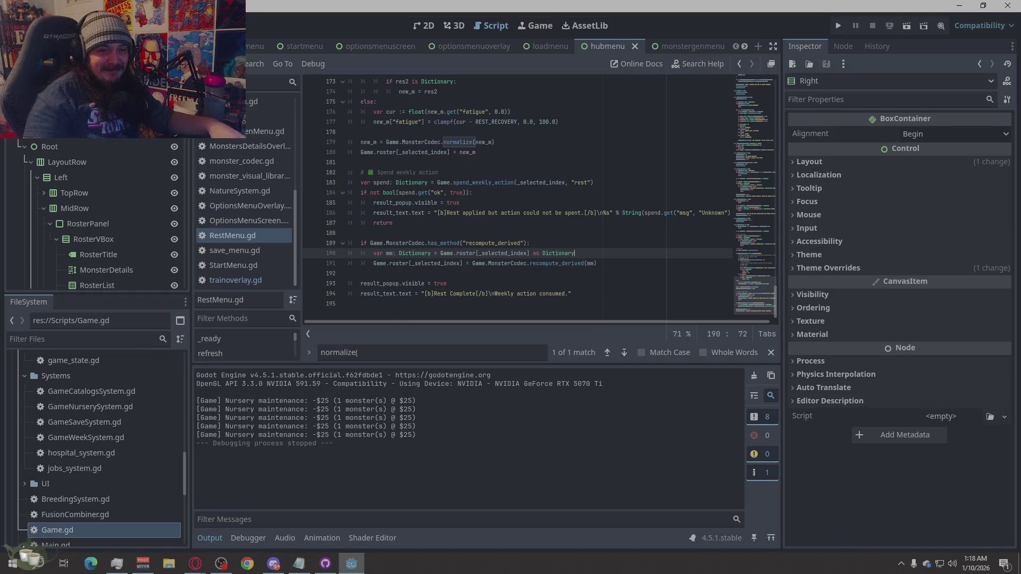
{"action": "key", "text": "alt+Tab"}
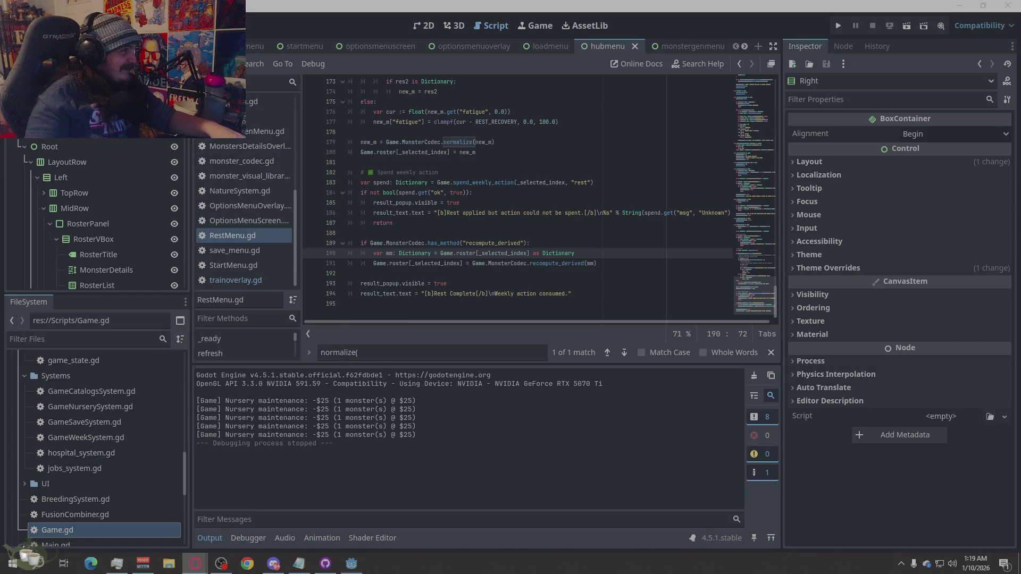
Create GameActionsSystem.gd in res://Scripts through File > New Script.
{"action": "left_click", "coordinate": [204, 63]}
{"action": "left_click", "coordinate": [228, 80]}
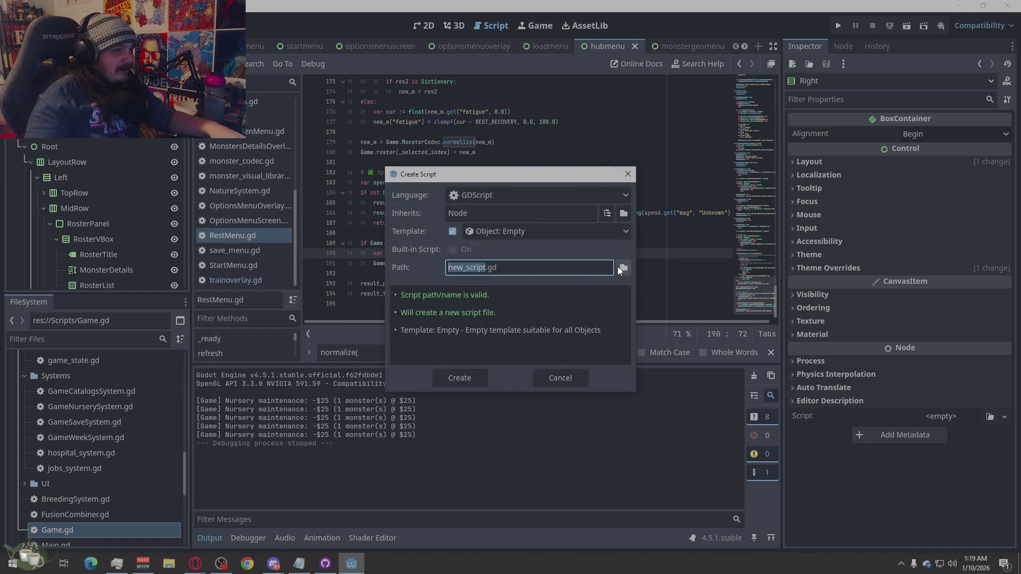
{"action": "left_click", "coordinate": [620, 267]}
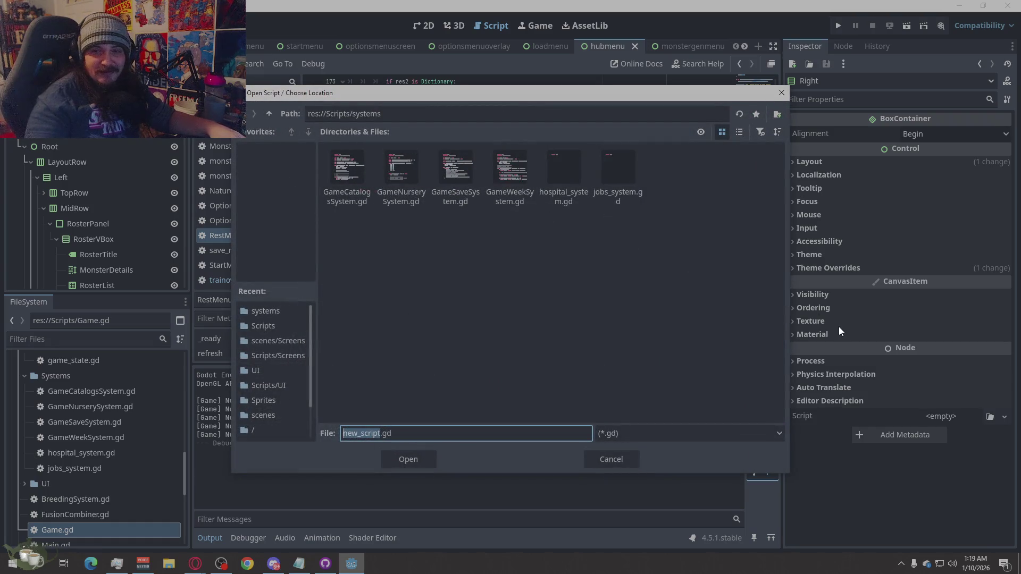
{"action": "left_click", "coordinate": [280, 313]}
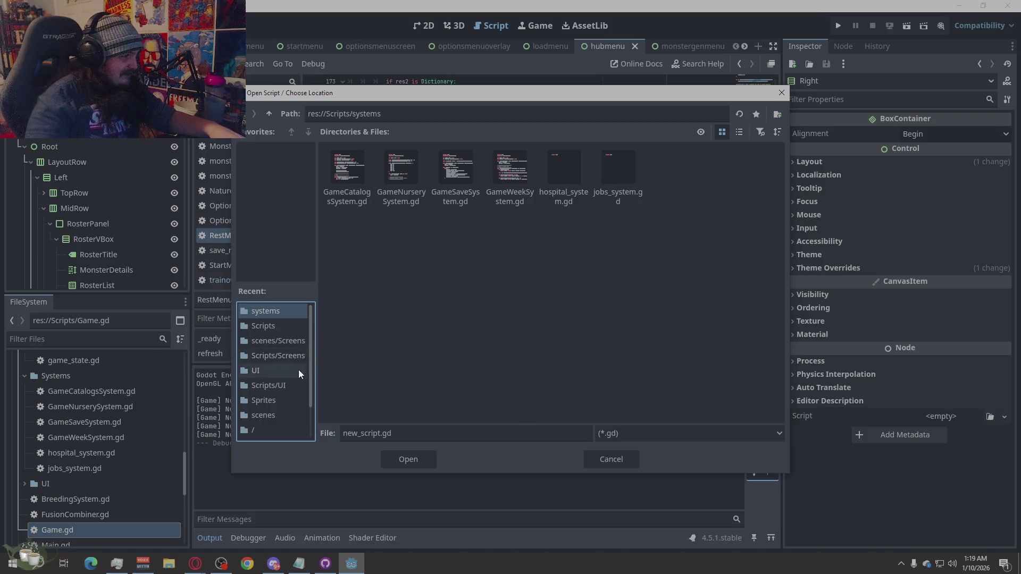
{"action": "left_click", "coordinate": [268, 114]}
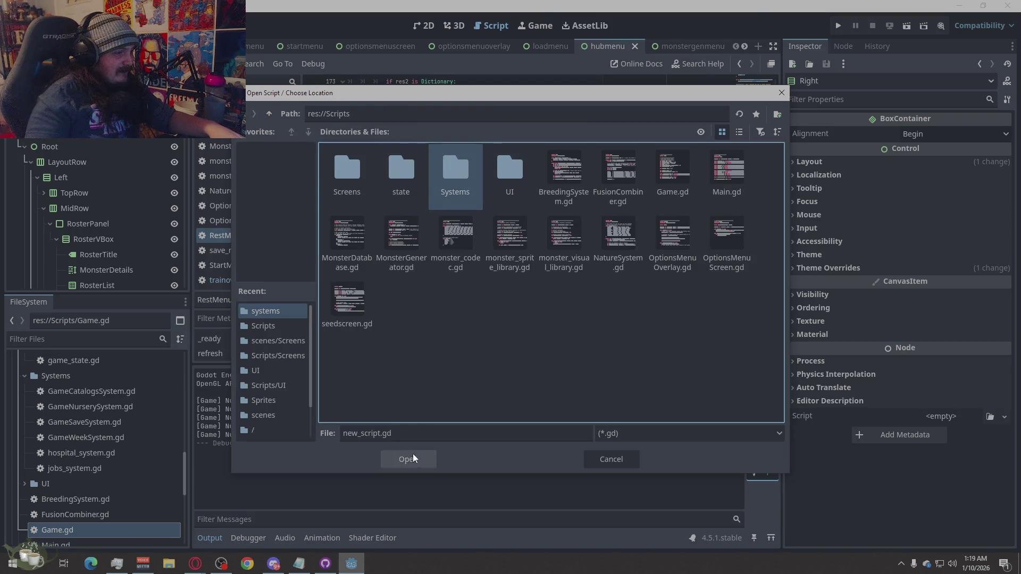
{"action": "left_click", "coordinate": [409, 459]}
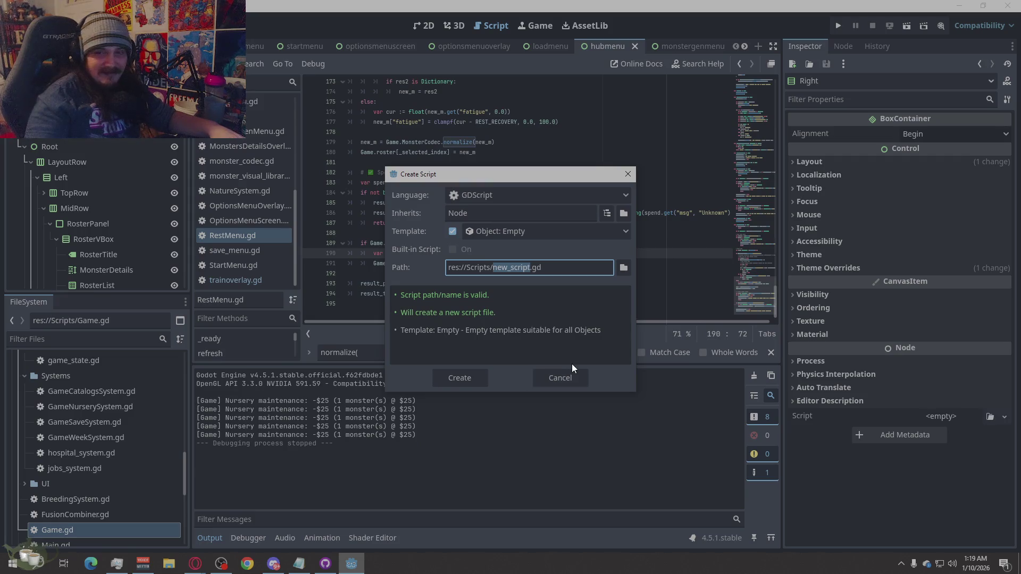
{"action": "type", "text": "GameActio"}
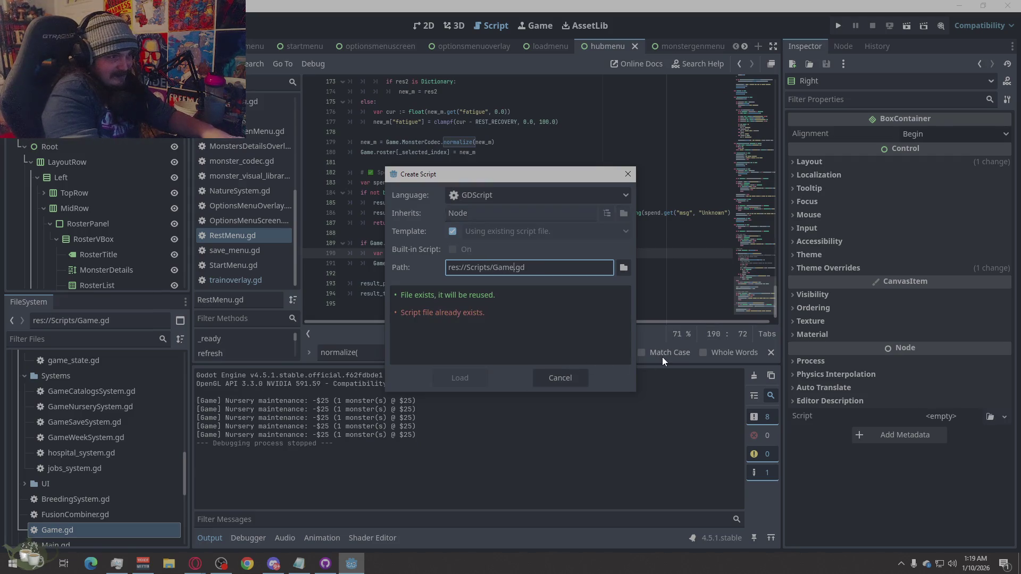
{"action": "type", "text": "nsSystem"}
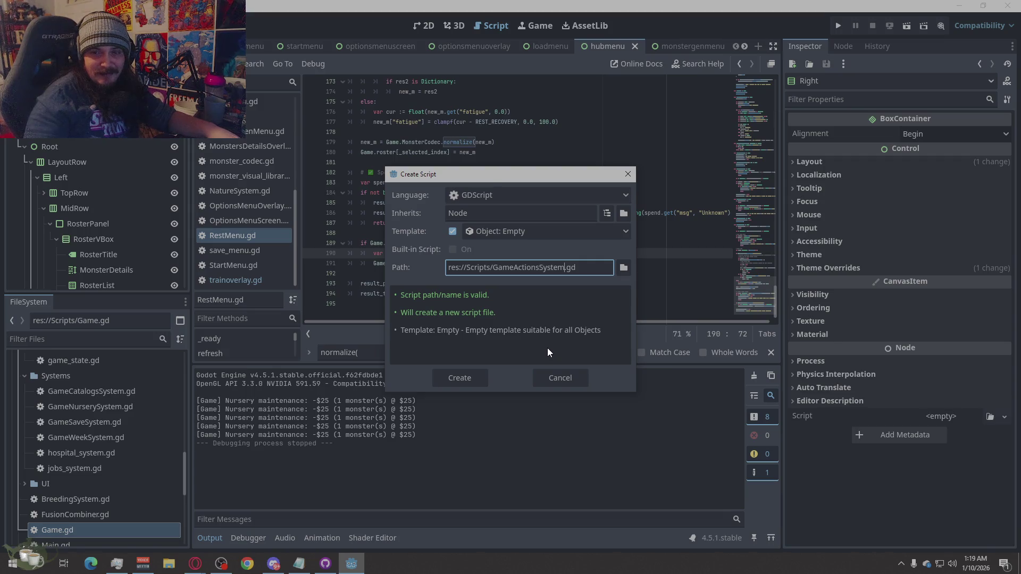
{"action": "left_click", "coordinate": [468, 381]}
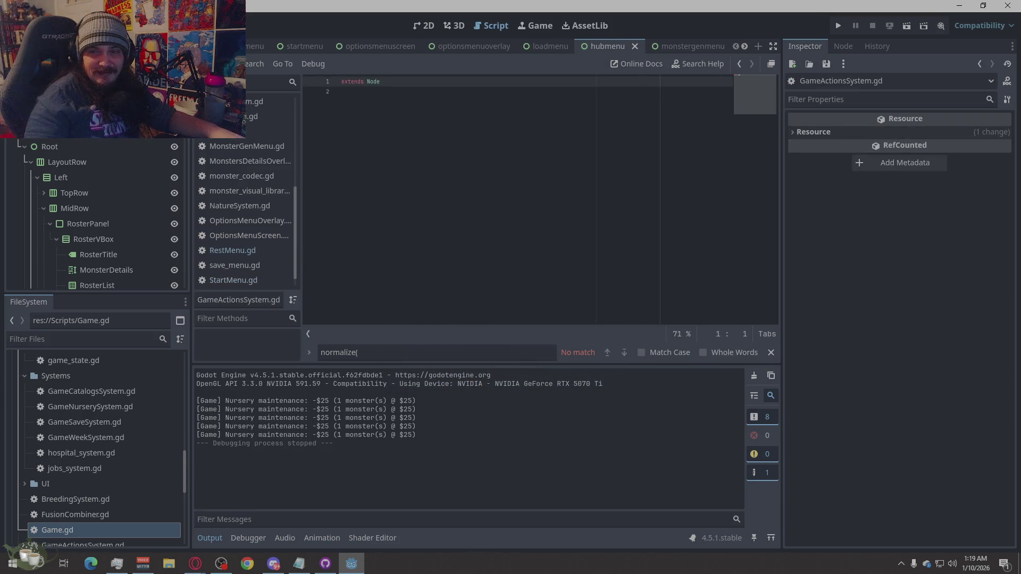
Paste the 144-line actions code over 'extends Node' in GameActionsSystem.gd and save it.
{"action": "key", "text": "alt+Tab"}
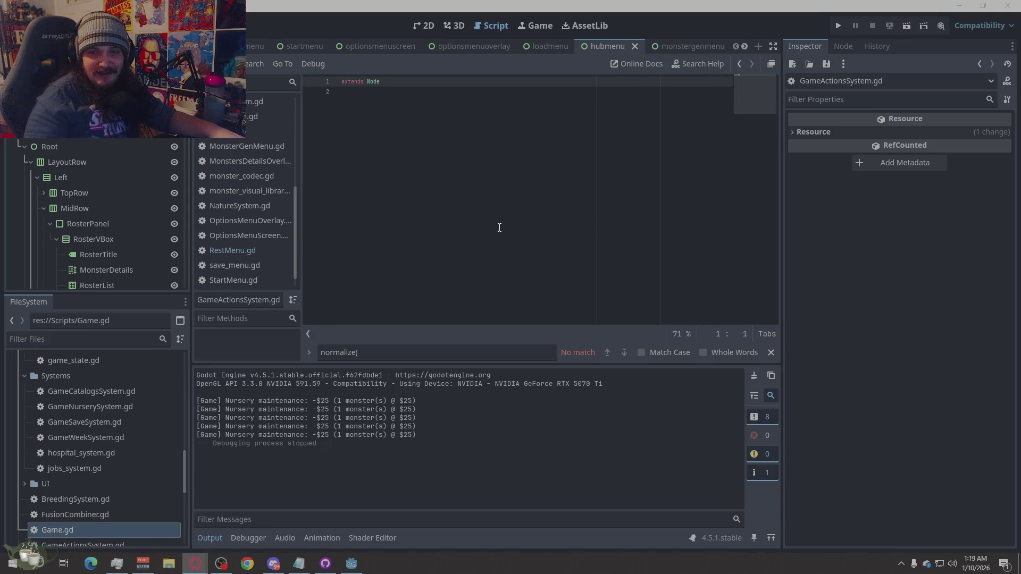
{"action": "key", "text": "alt+Tab"}
{"action": "key", "text": "ctrl+a"}
{"action": "key", "text": "ctrl+v"}
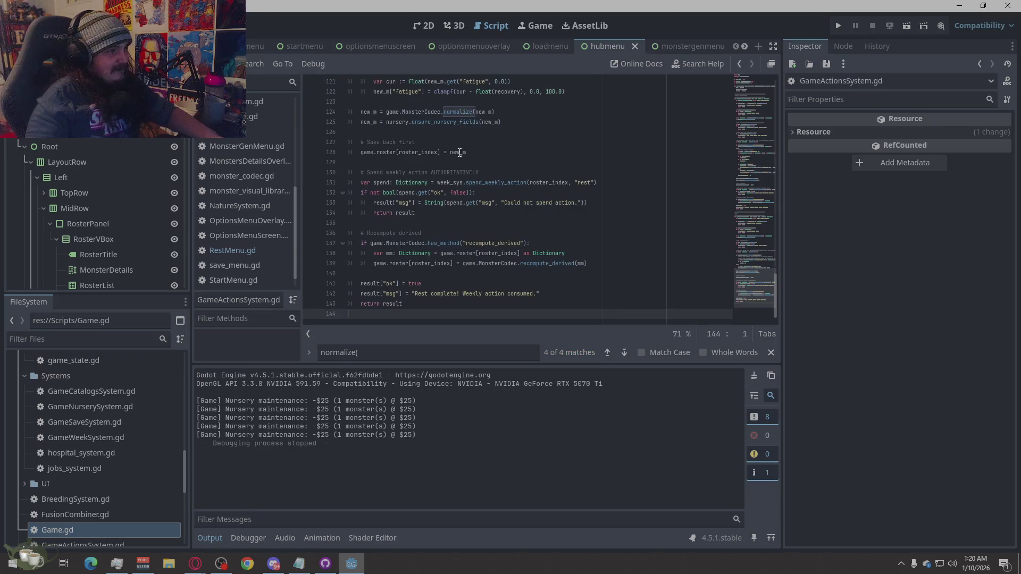
{"action": "key", "text": "ctrl+s"}
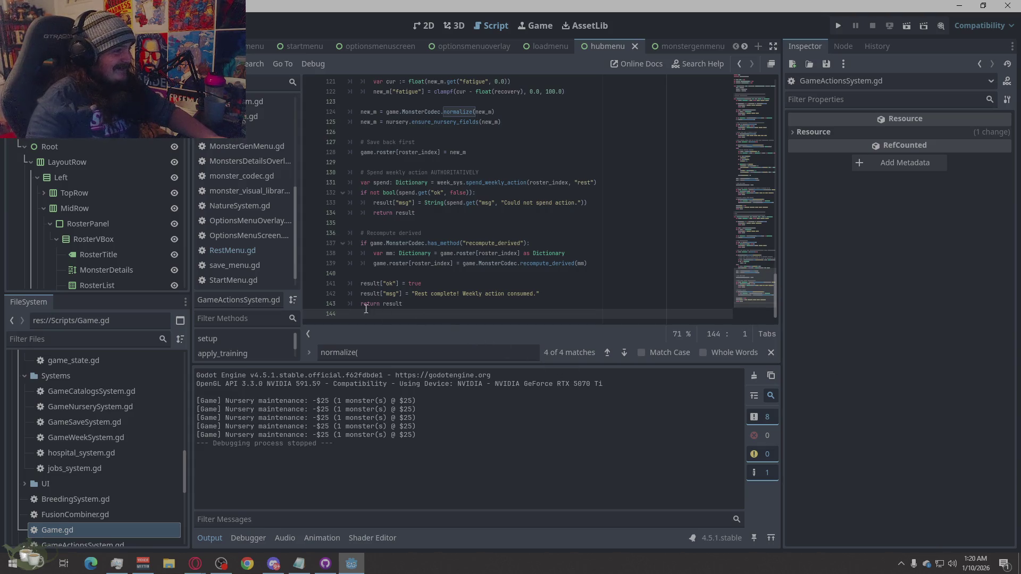
{"action": "scroll", "coordinate": [251, 271], "scroll_direction": "up", "scroll_amount": 6}
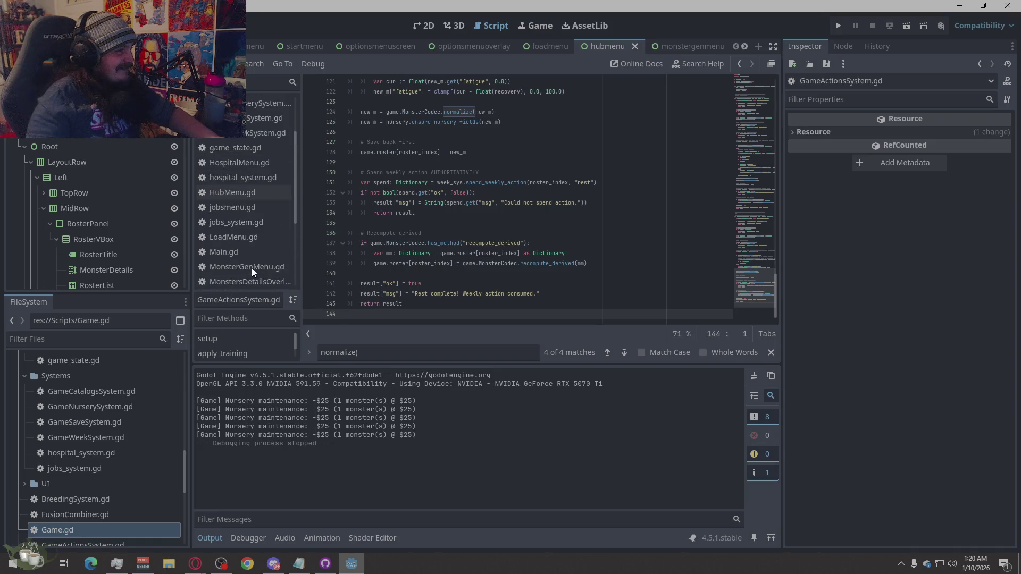
{"action": "scroll", "coordinate": [532, 213], "scroll_direction": "up", "scroll_amount": 4}
{"action": "left_click", "coordinate": [269, 118]}
{"action": "scroll", "coordinate": [555, 248], "scroll_direction": "down", "scroll_amount": 1}
{"action": "scroll", "coordinate": [556, 248], "scroll_direction": "down", "scroll_amount": 3}
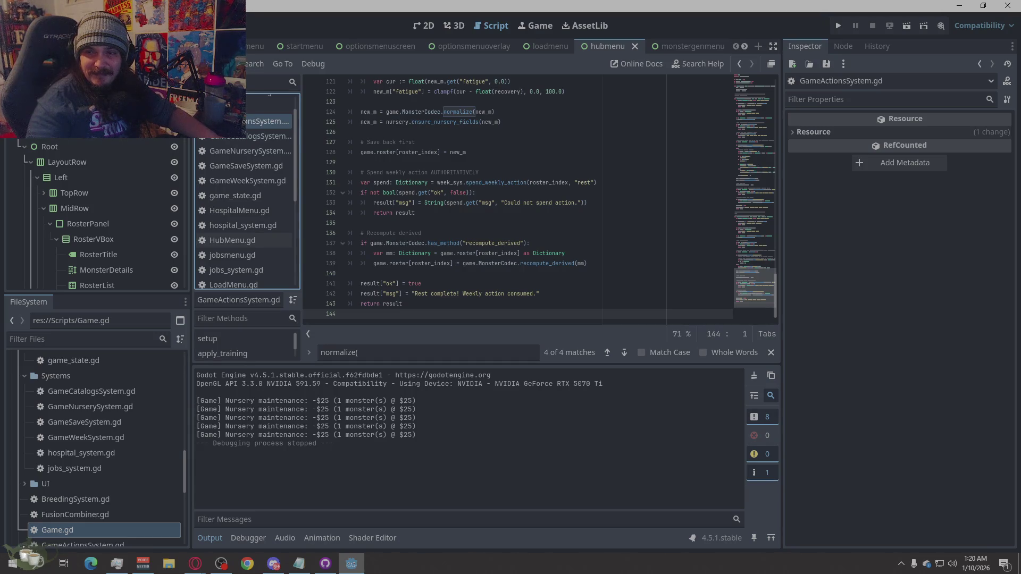
{"action": "key", "text": "alt+Tab"}
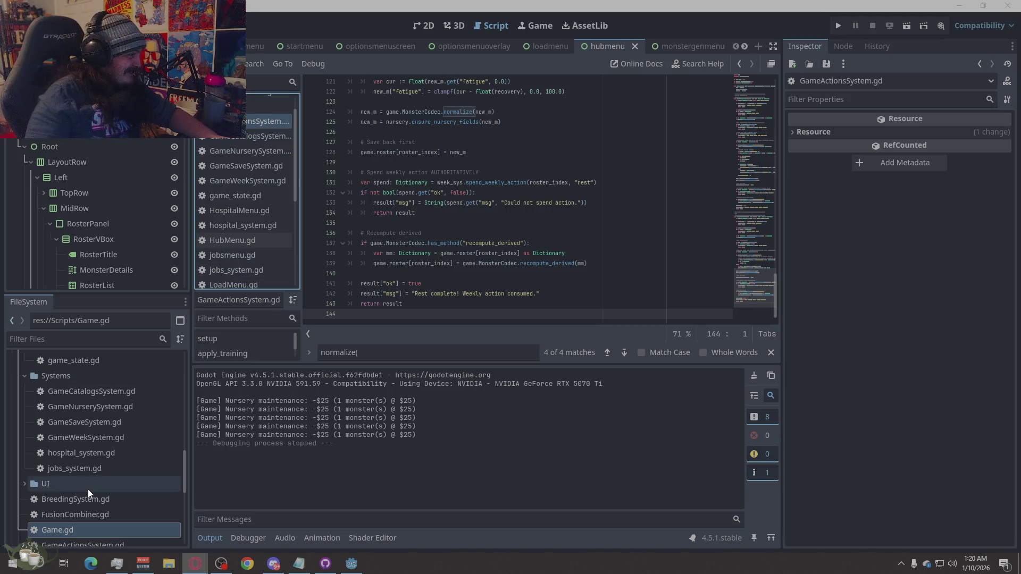
{"action": "scroll", "coordinate": [261, 256], "scroll_direction": "down", "scroll_amount": 5}
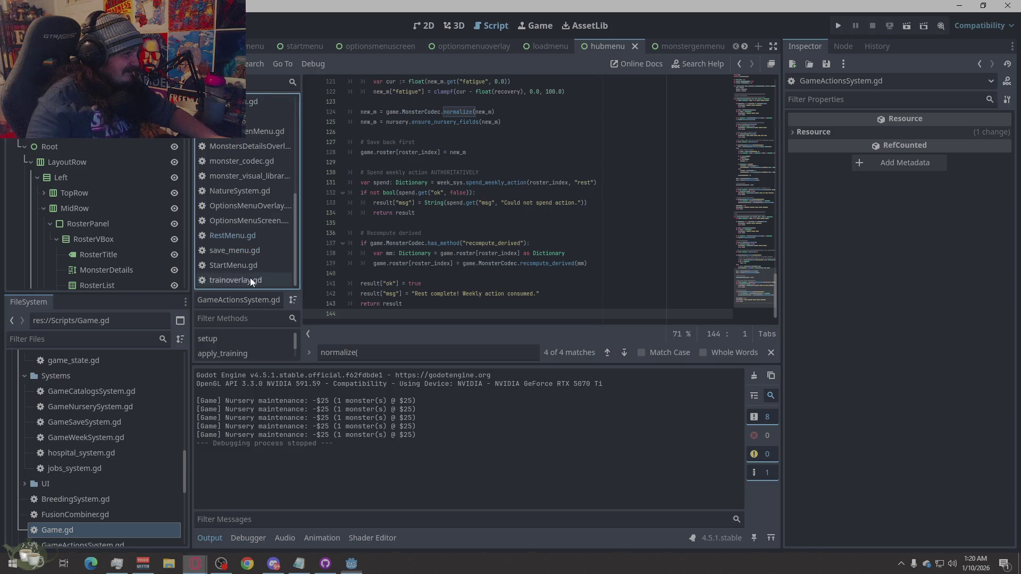
Replace all of trainoverlay.gd's code with the refactored version.
{"action": "left_click", "coordinate": [250, 278]}
{"action": "key", "text": "ctrl+a"}
{"action": "right_click", "coordinate": [511, 315]}
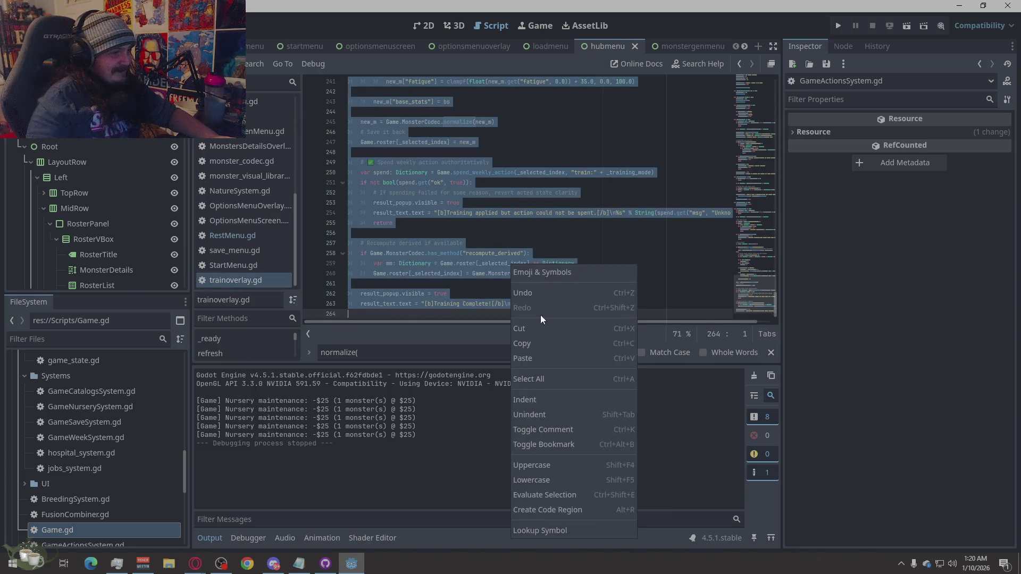
{"action": "left_click", "coordinate": [541, 375]}
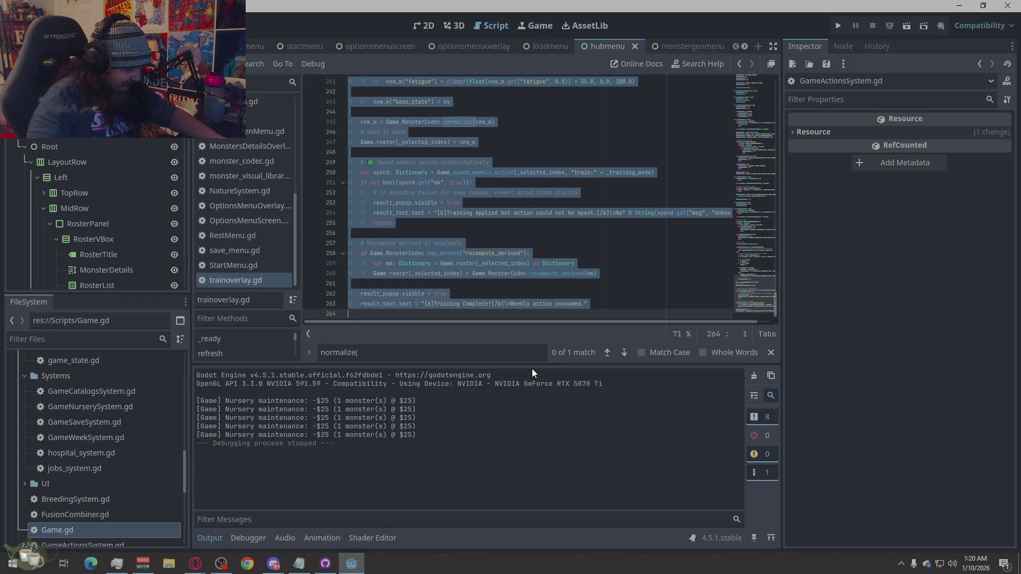
{"action": "key", "text": "Delete"}
{"action": "key", "text": "ctrl+v"}
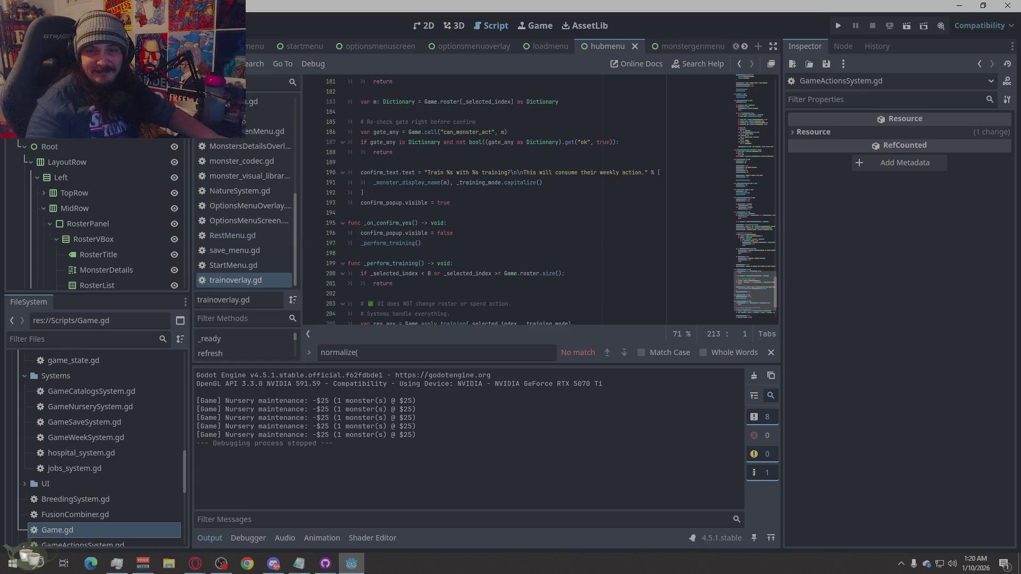
{"action": "key", "text": "alt+Tab"}
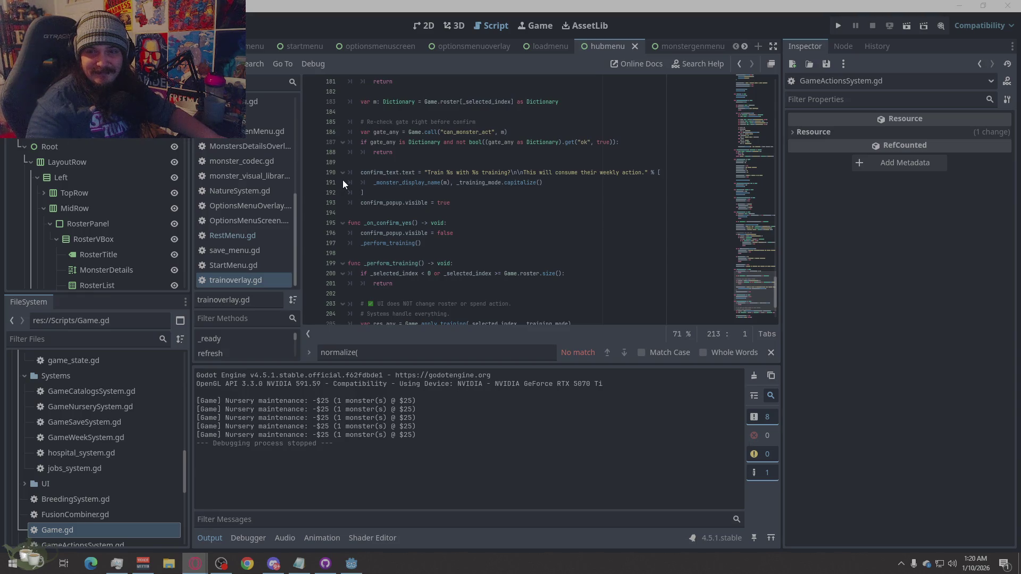
Select and clear RestMenu.gd's old code to make way for its refactored version.
{"action": "left_click", "coordinate": [234, 235]}
{"action": "left_click", "coordinate": [537, 263]}
{"action": "right_click", "coordinate": [537, 262]}
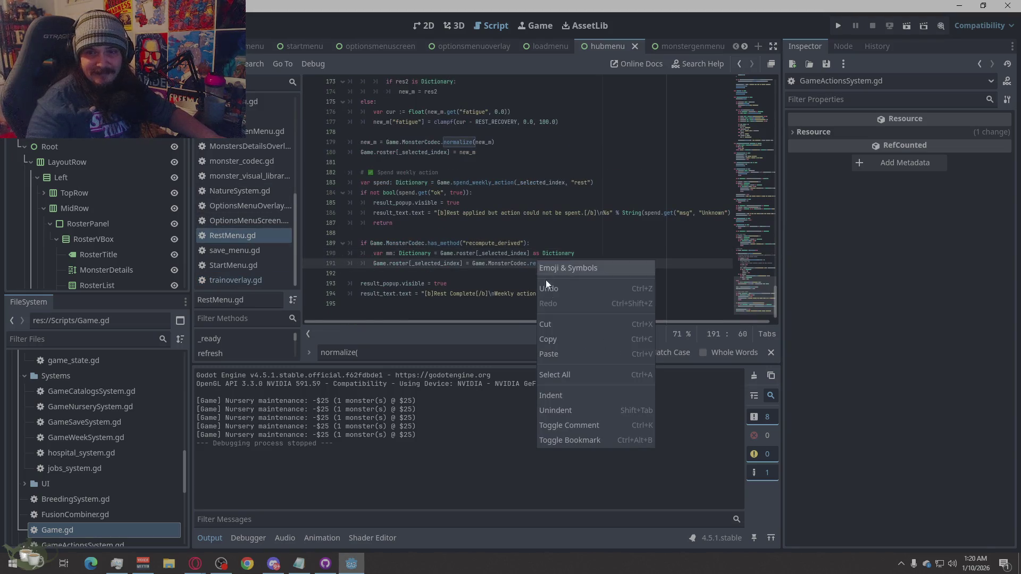
{"action": "left_click", "coordinate": [560, 368]}
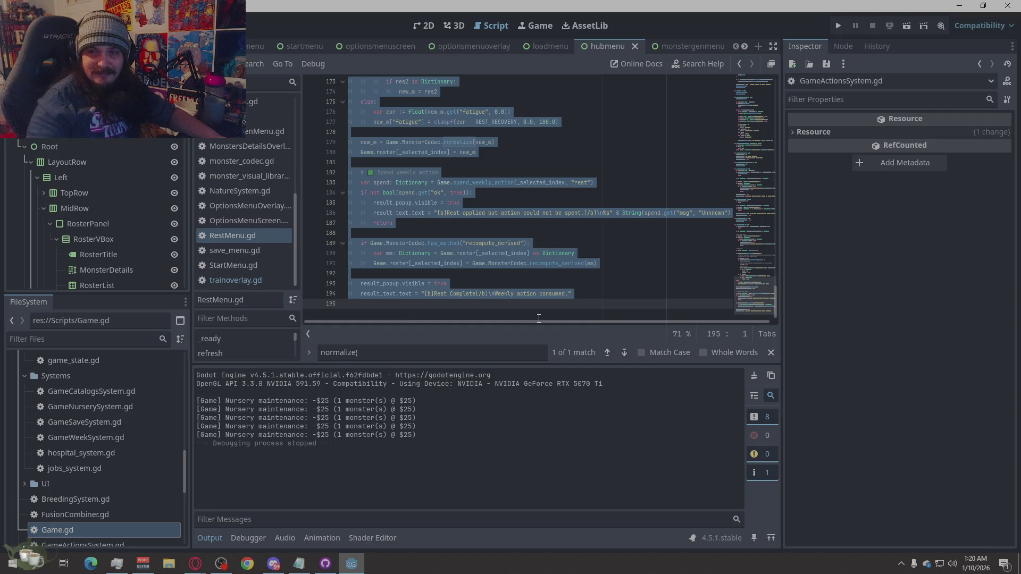
{"action": "key", "text": "Delete"}
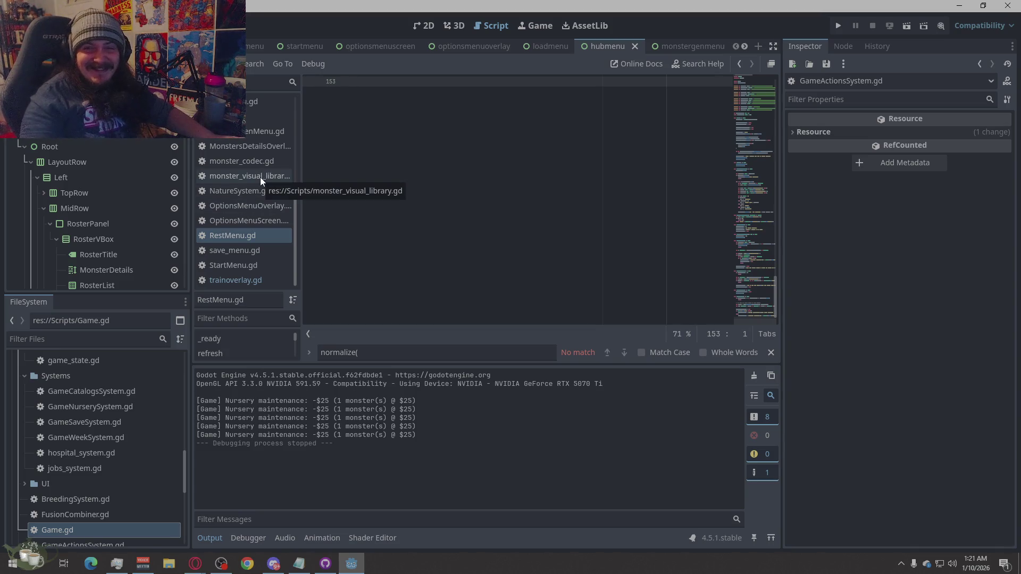
Open Game.gd in the script editor.
{"action": "scroll", "coordinate": [260, 177], "scroll_direction": "up", "scroll_amount": 5}
{"action": "scroll", "coordinate": [260, 177], "scroll_direction": "up", "scroll_amount": 3}
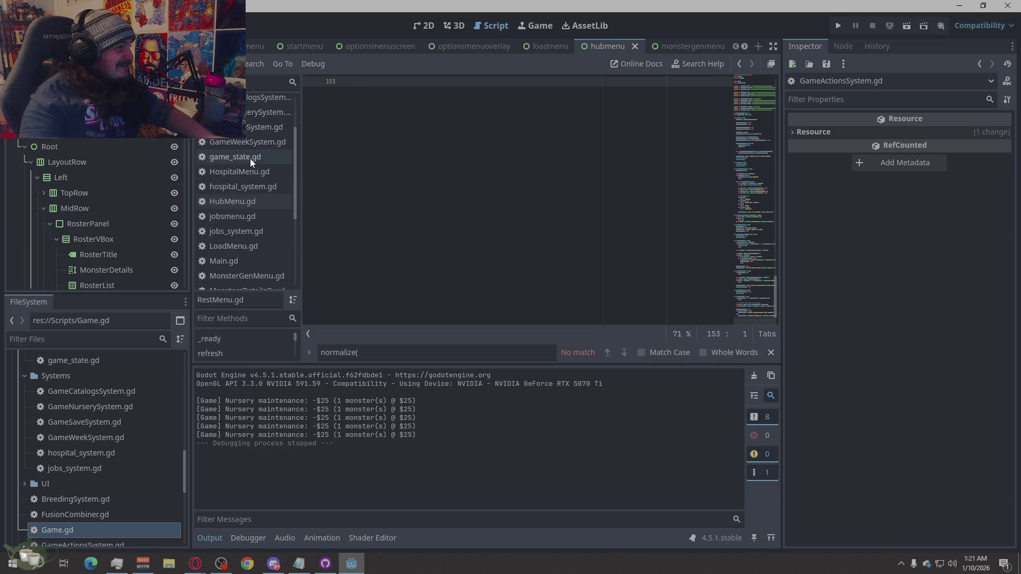
{"action": "scroll", "coordinate": [250, 158], "scroll_direction": "up", "scroll_amount": 3}
{"action": "left_click", "coordinate": [251, 139]}
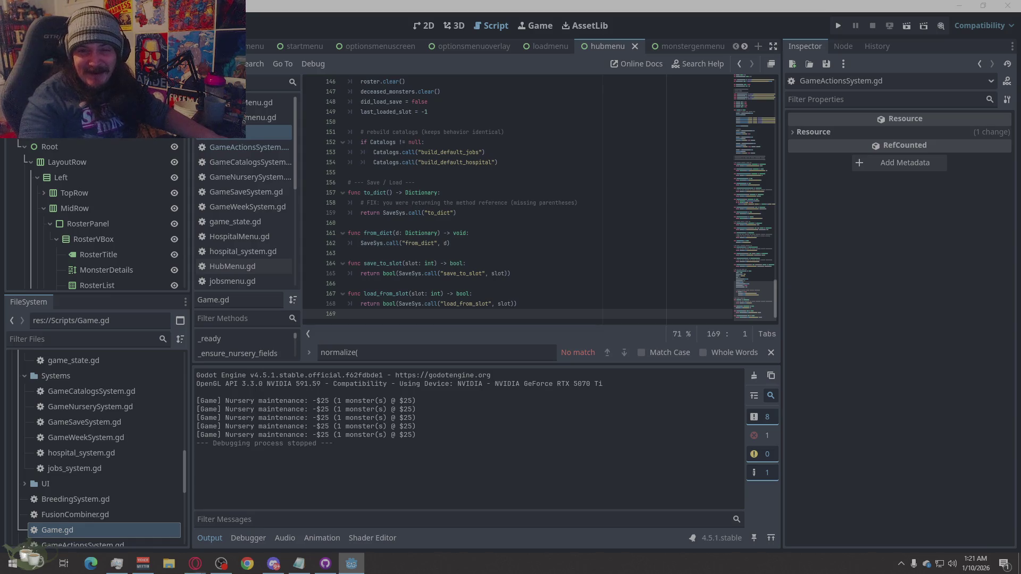
{"action": "key", "text": "alt+Tab"}
Scroll to the top of Game.gd and place the caret at line 37 near the Systems preloads.
{"action": "scroll", "coordinate": [537, 225], "scroll_direction": "up", "scroll_amount": 20}
{"action": "scroll", "coordinate": [537, 223], "scroll_direction": "up", "scroll_amount": 13}
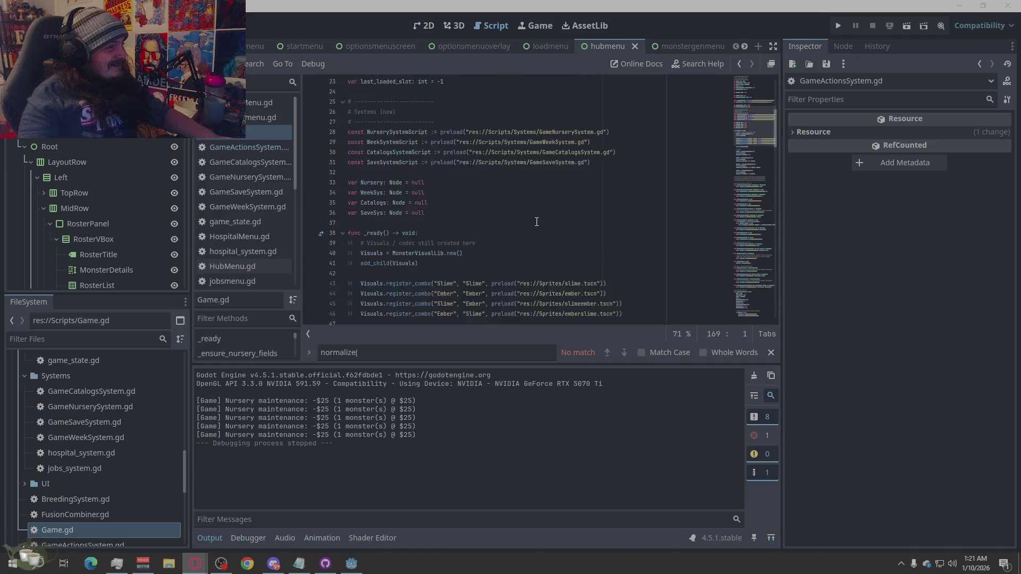
{"action": "scroll", "coordinate": [579, 213], "scroll_direction": "up", "scroll_amount": 1}
{"action": "scroll", "coordinate": [556, 245], "scroll_direction": "up", "scroll_amount": 1}
{"action": "scroll", "coordinate": [556, 244], "scroll_direction": "up", "scroll_amount": 2}
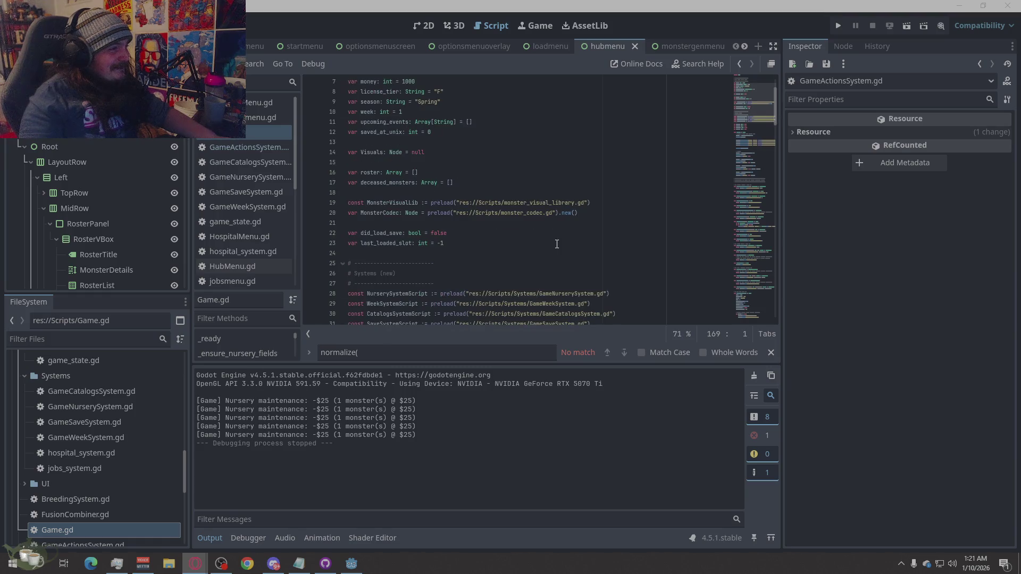
{"action": "scroll", "coordinate": [557, 244], "scroll_direction": "down", "scroll_amount": 4}
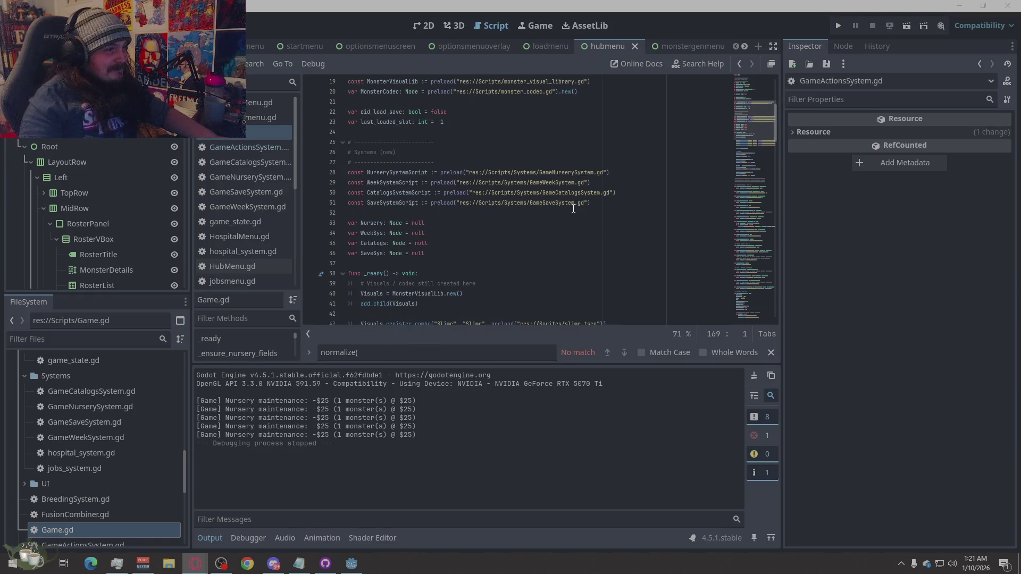
{"action": "mouse_move", "coordinate": [574, 208]}
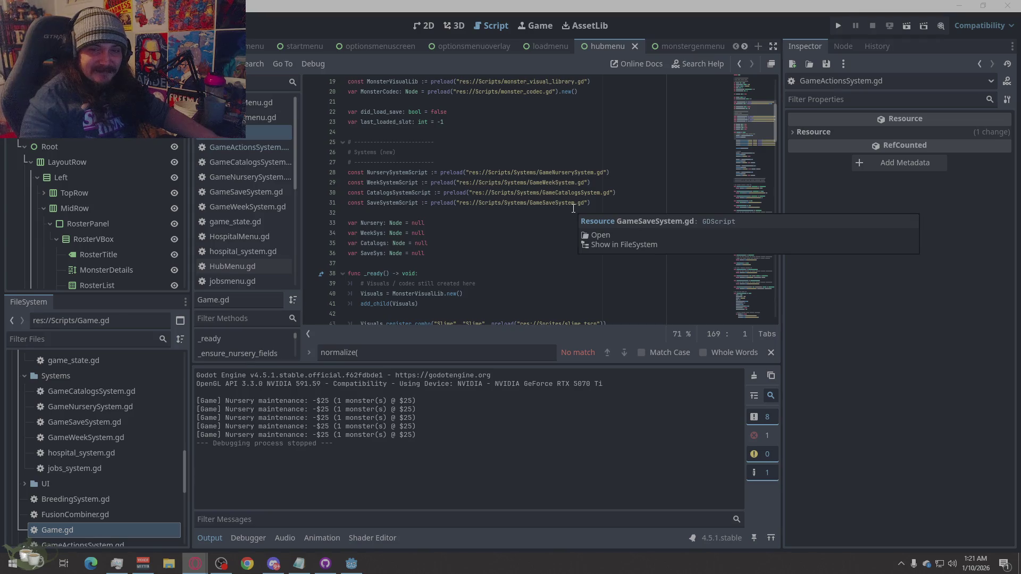
{"action": "right_click", "coordinate": [556, 162]}
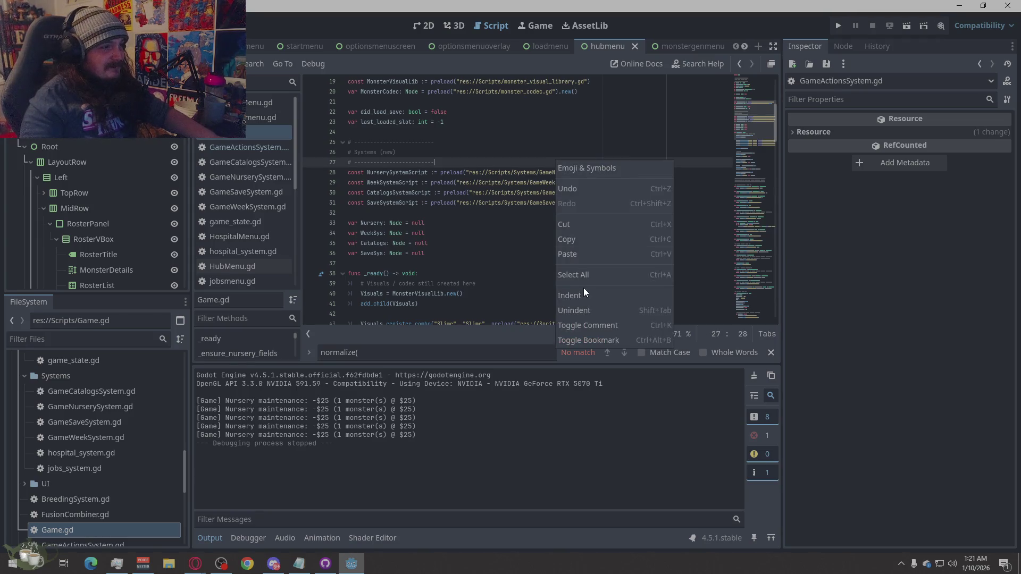
{"action": "left_click", "coordinate": [581, 275]}
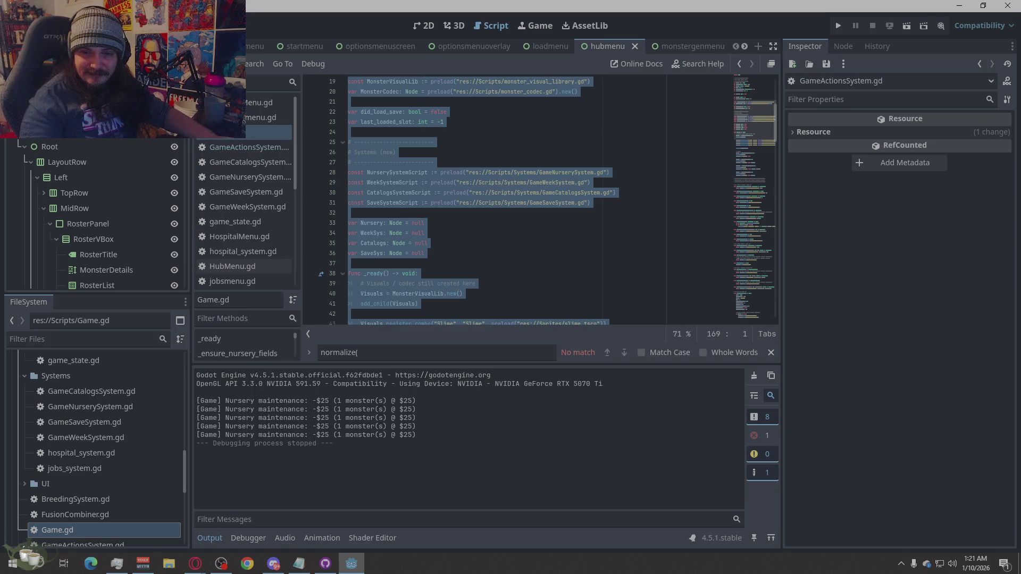
{"action": "key", "text": "alt+Tab"}
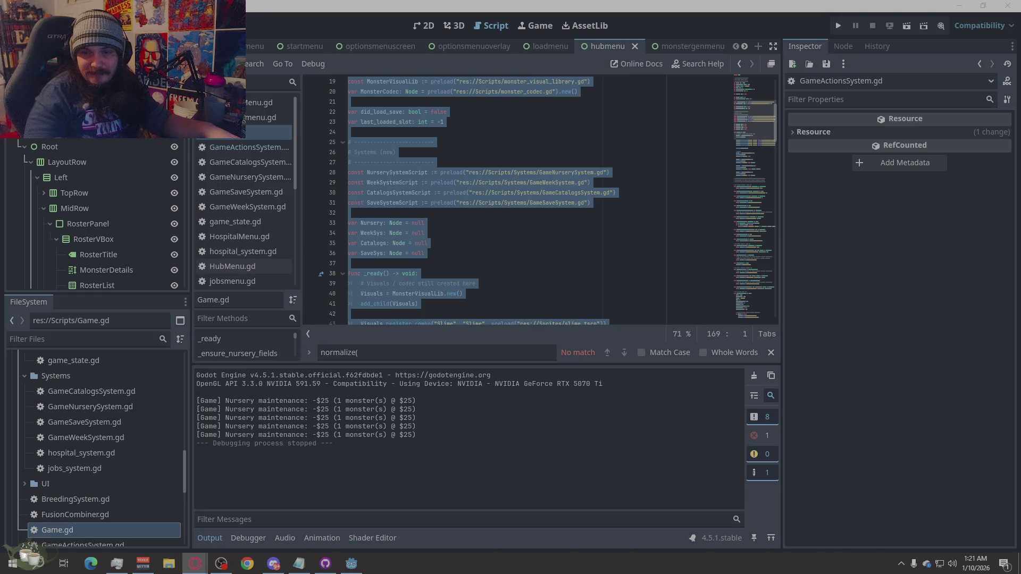
{"action": "left_click", "coordinate": [519, 267]}
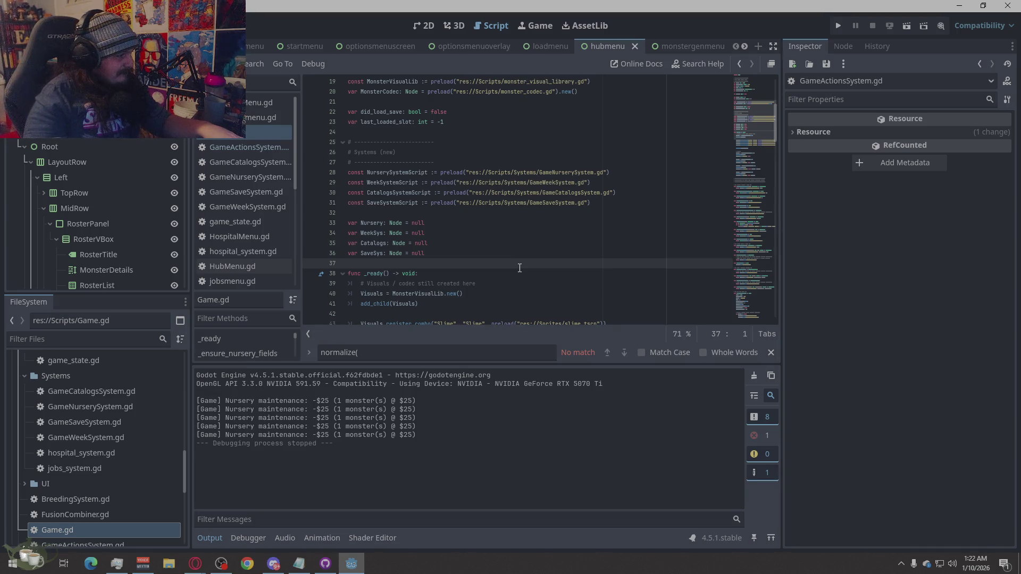
Drop GameActionsSystem.gd onto the Systems folder beside the other system scripts.
{"action": "scroll", "coordinate": [160, 443], "scroll_direction": "down", "scroll_amount": 3}
{"action": "left_click", "coordinate": [86, 497]}
{"action": "mouse_move", "coordinate": [49, 505]}
{"action": "left_mouse_down"}
{"action": "mouse_move", "coordinate": [85, 481]}
{"action": "mouse_move", "coordinate": [85, 385]}
{"action": "mouse_move", "coordinate": [88, 401]}
{"action": "left_mouse_up"}
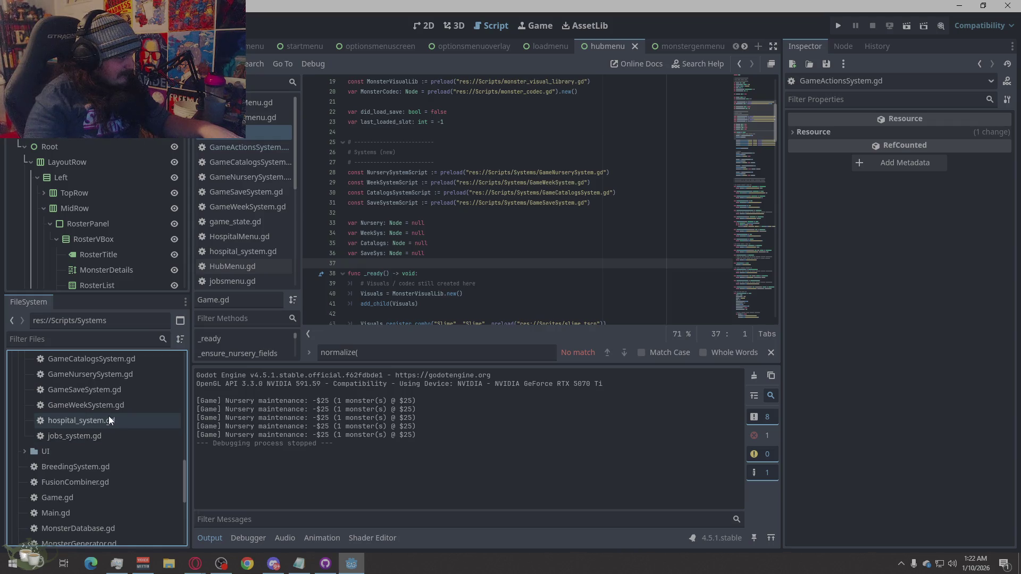
{"action": "scroll", "coordinate": [112, 410], "scroll_direction": "up", "scroll_amount": 1}
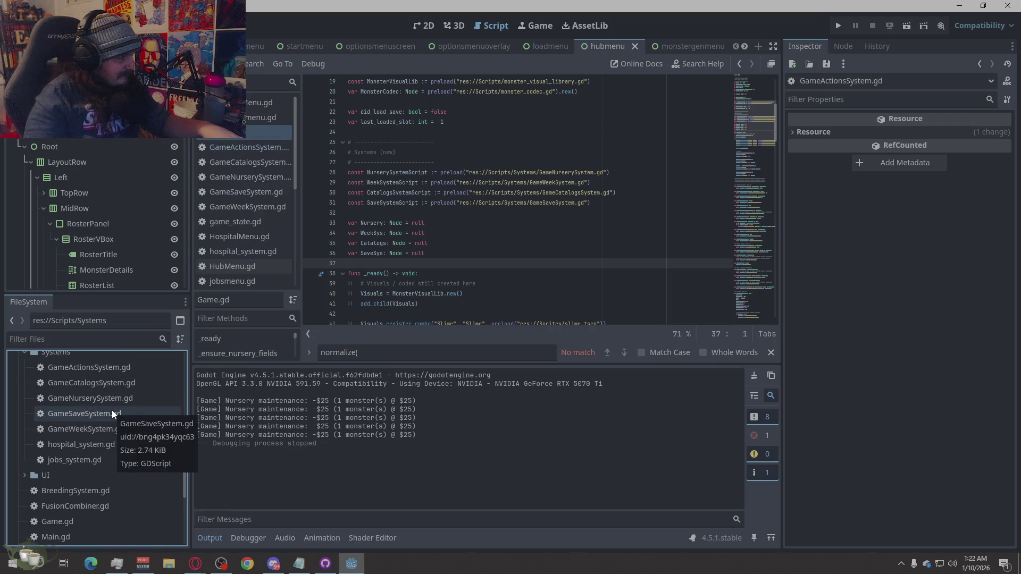
{"action": "scroll", "coordinate": [118, 404], "scroll_direction": "up", "scroll_amount": 1}
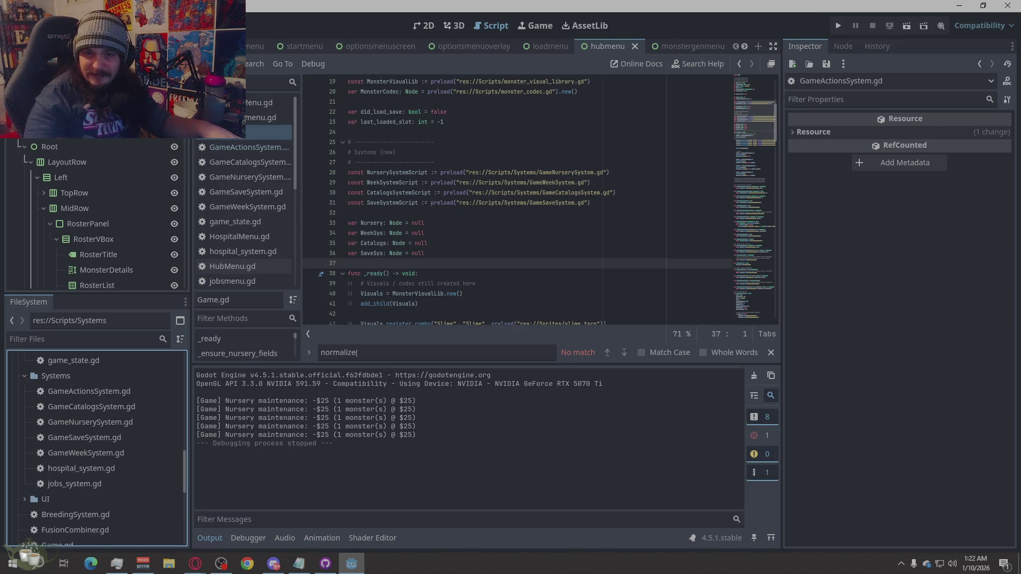
Overwrite all of Game.gd with the refactored code from the browser, then run the project with F5.
{"action": "key", "text": "alt+Tab"}
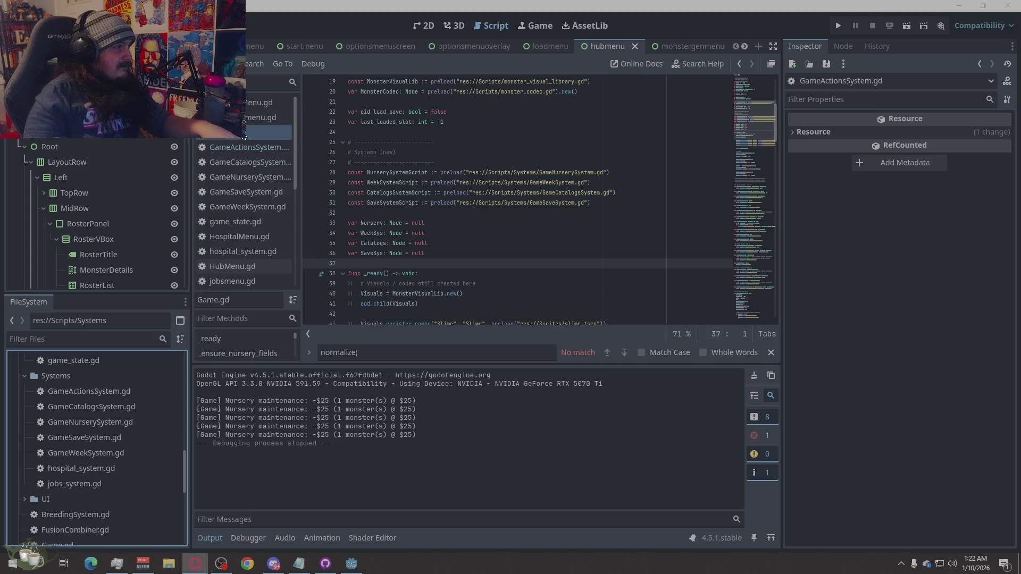
{"action": "key", "text": "alt+Tab"}
{"action": "right_click", "coordinate": [573, 307]}
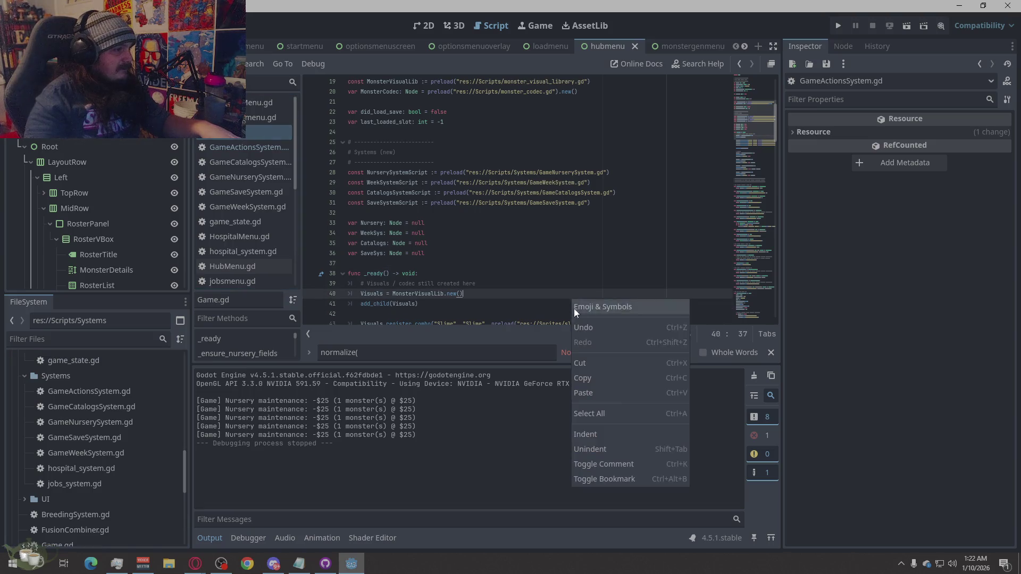
{"action": "left_click", "coordinate": [591, 414]}
{"action": "key", "text": "ctrl+v"}
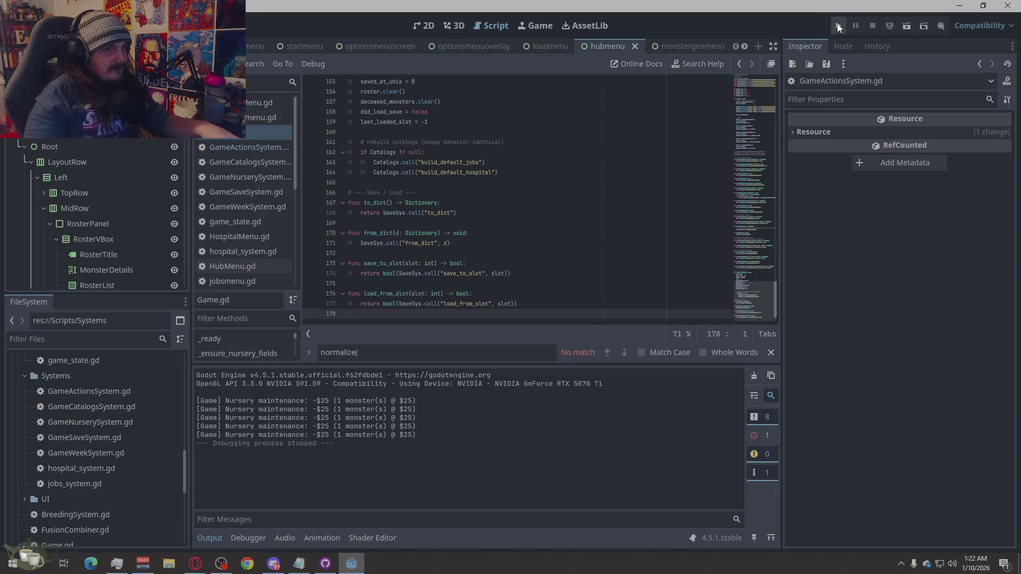
{"action": "key", "text": "F5"}
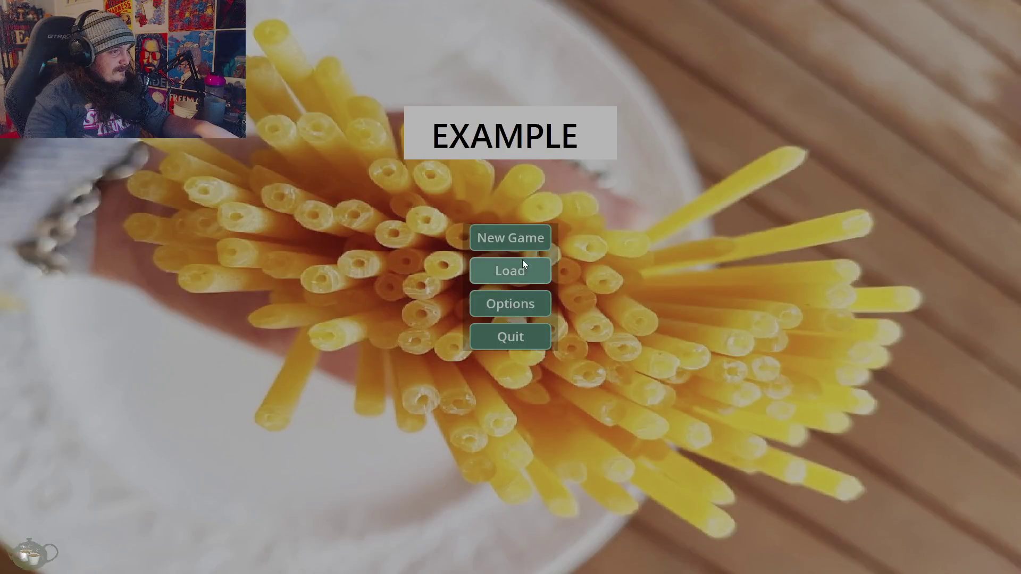
Start a game, open and close Training, then confirm Back To Title and quit the game.
{"action": "left_click", "coordinate": [522, 260]}
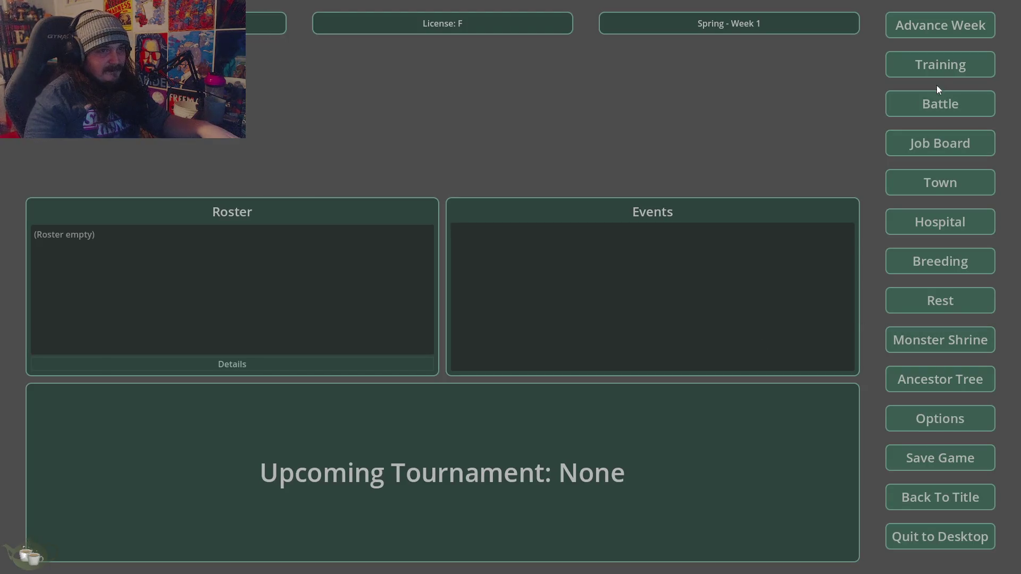
{"action": "left_click", "coordinate": [939, 66]}
{"action": "left_click", "coordinate": [730, 167]}
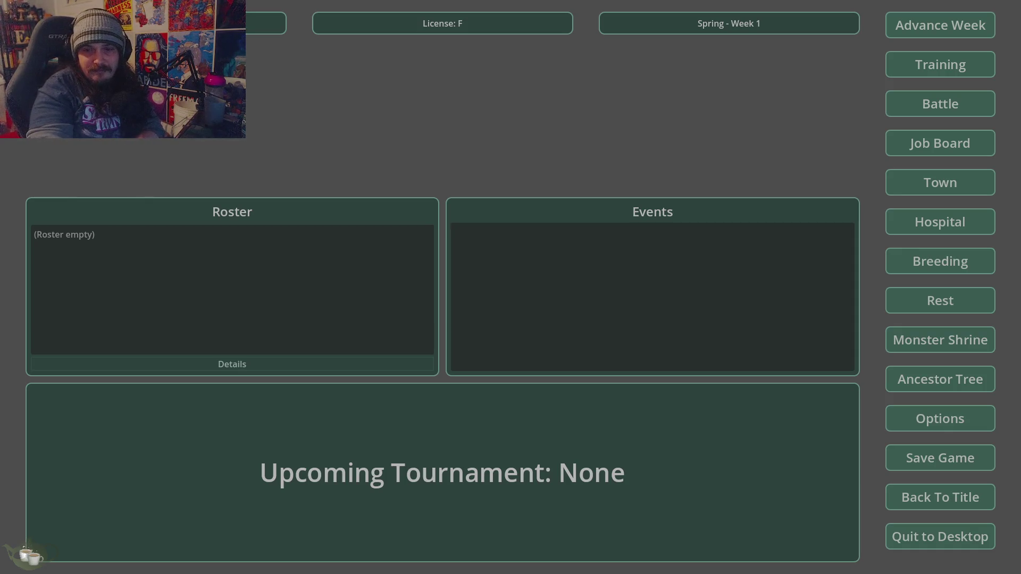
{"action": "left_click", "coordinate": [921, 485]}
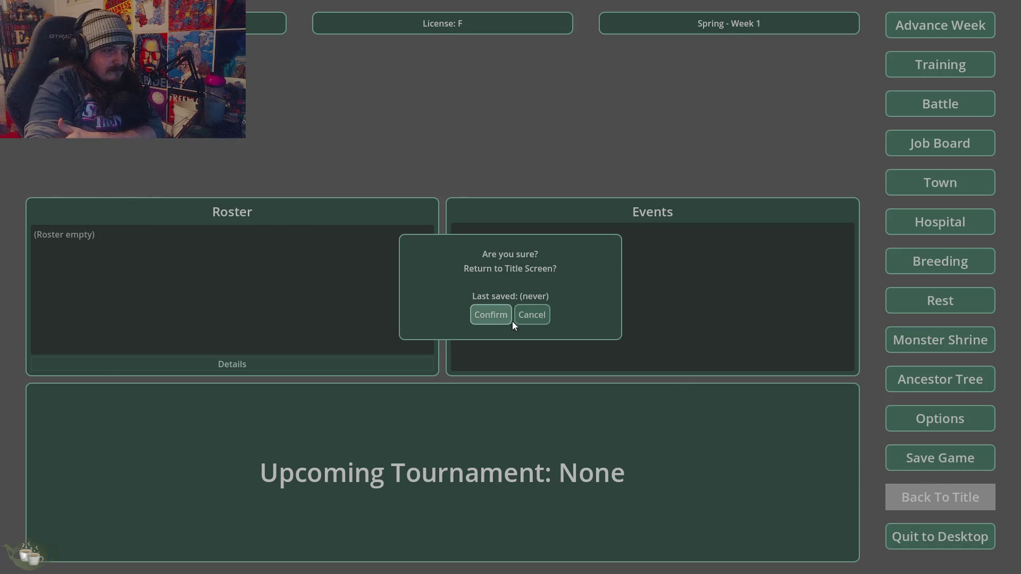
{"action": "left_click", "coordinate": [509, 318]}
{"action": "left_click", "coordinate": [505, 336]}
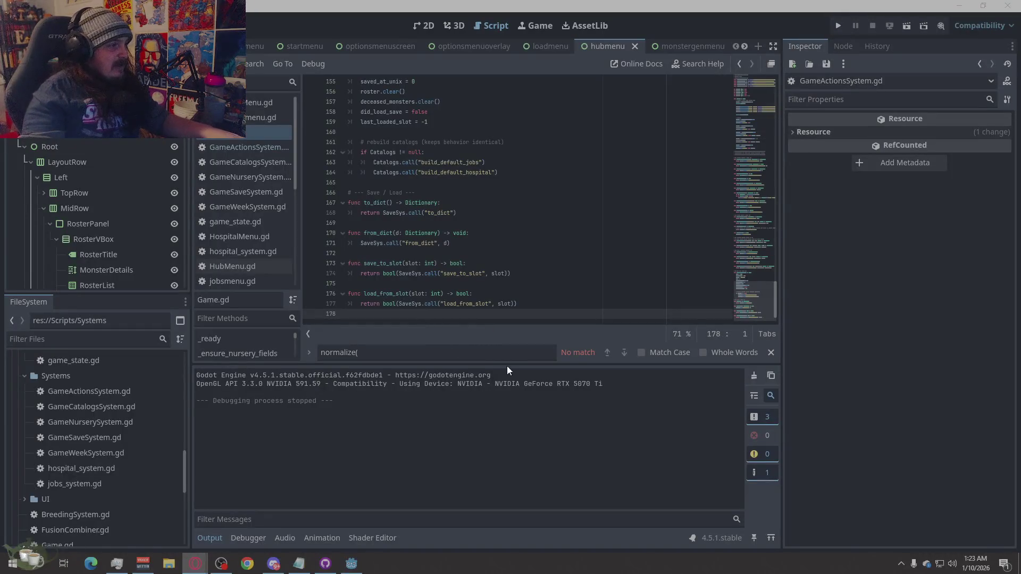
Collapse the scenes folder so Scripts/Systems shows GameActionsSystem.gd with the catalogs, nursery, save and week scripts.
{"action": "scroll", "coordinate": [117, 452], "scroll_direction": "up", "scroll_amount": 5}
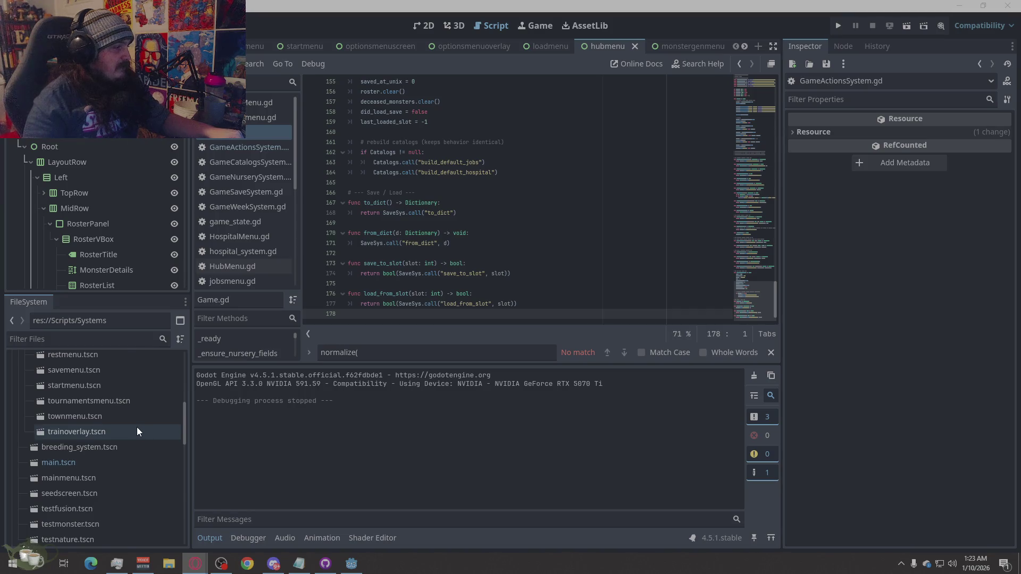
{"action": "scroll", "coordinate": [137, 428], "scroll_direction": "up", "scroll_amount": 5}
{"action": "scroll", "coordinate": [137, 427], "scroll_direction": "up", "scroll_amount": 3}
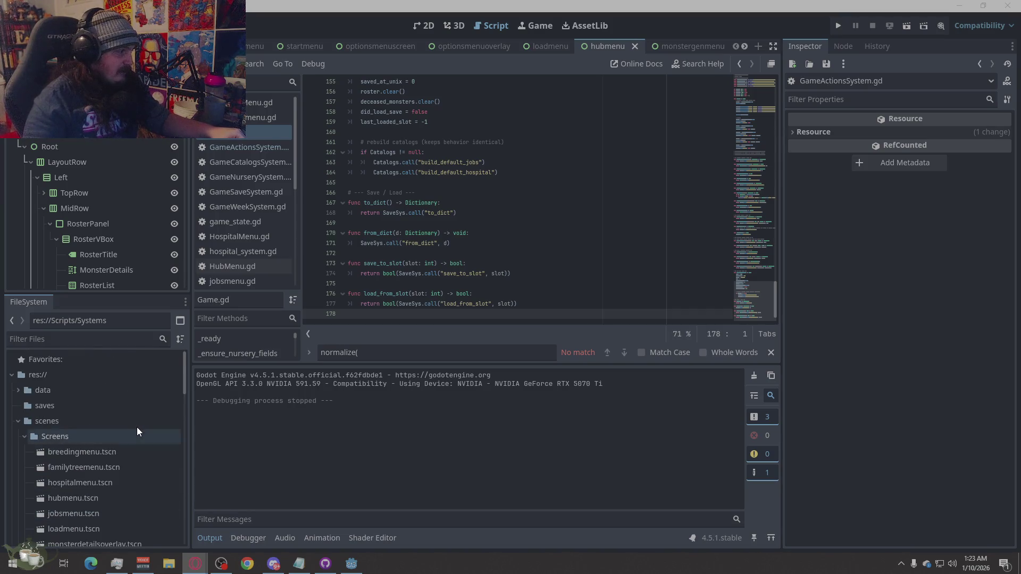
{"action": "left_click", "coordinate": [18, 422]}
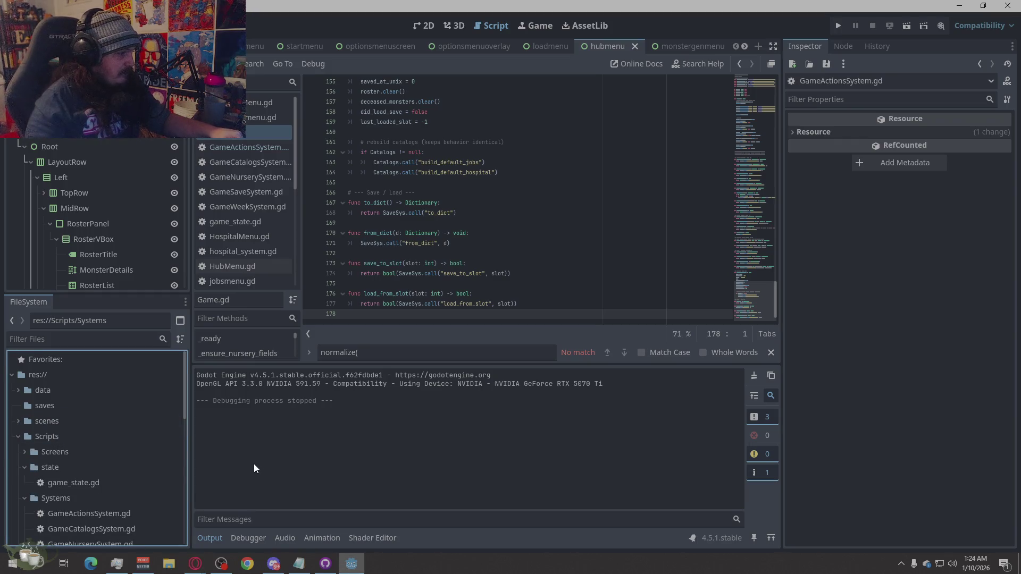
{"action": "scroll", "coordinate": [98, 462], "scroll_direction": "down", "scroll_amount": 5}
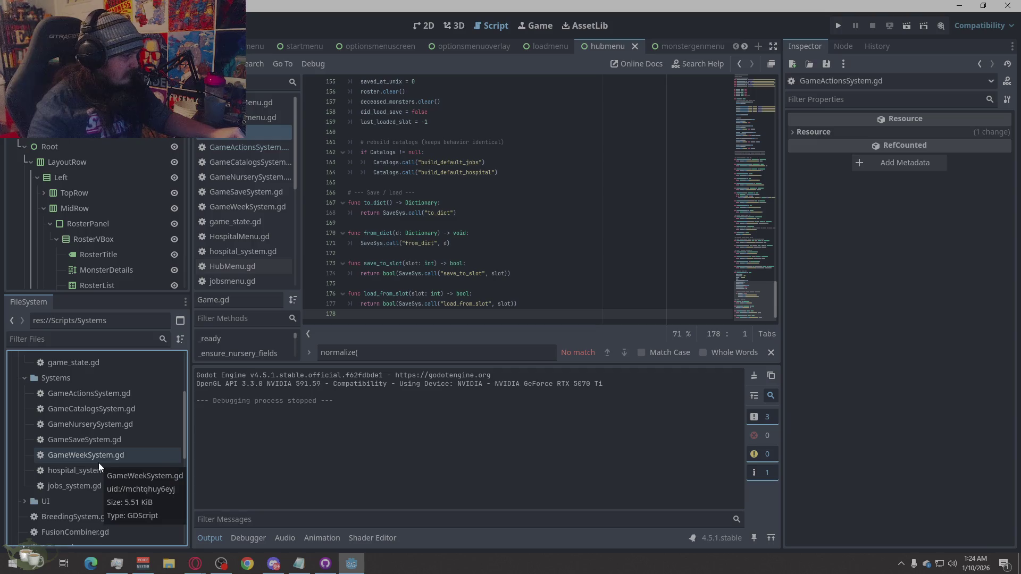
{"action": "scroll", "coordinate": [98, 463], "scroll_direction": "up", "scroll_amount": 2}
{"action": "scroll", "coordinate": [90, 464], "scroll_direction": "down", "scroll_amount": 1}
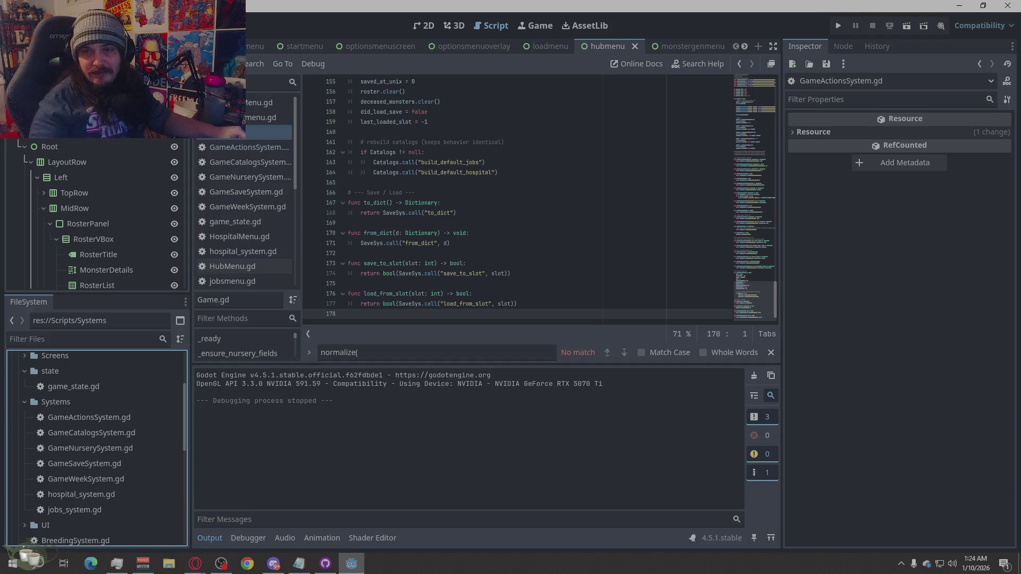
{"action": "key", "text": "alt+Tab"}
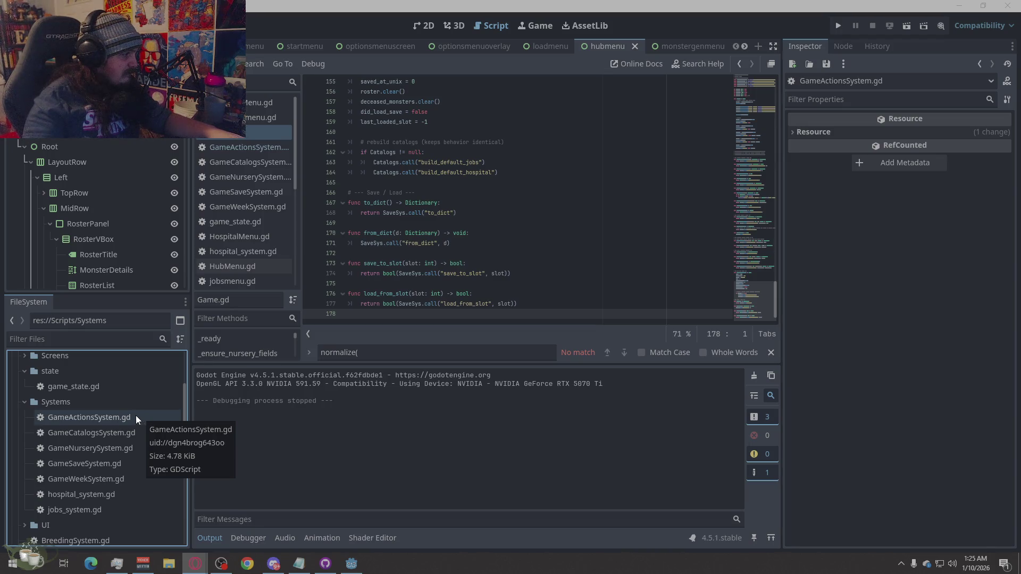
Create a new script named GameBreedingSystem.gd in Scripts/Systems using File > New Script.
{"action": "left_click", "coordinate": [136, 416]}
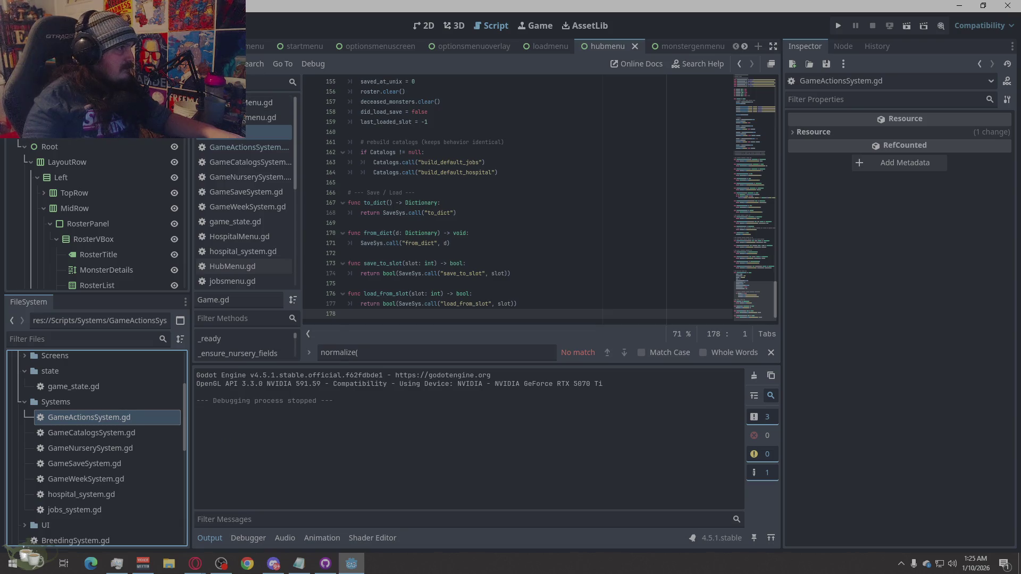
{"action": "left_click", "coordinate": [206, 64]}
{"action": "left_click", "coordinate": [223, 81]}
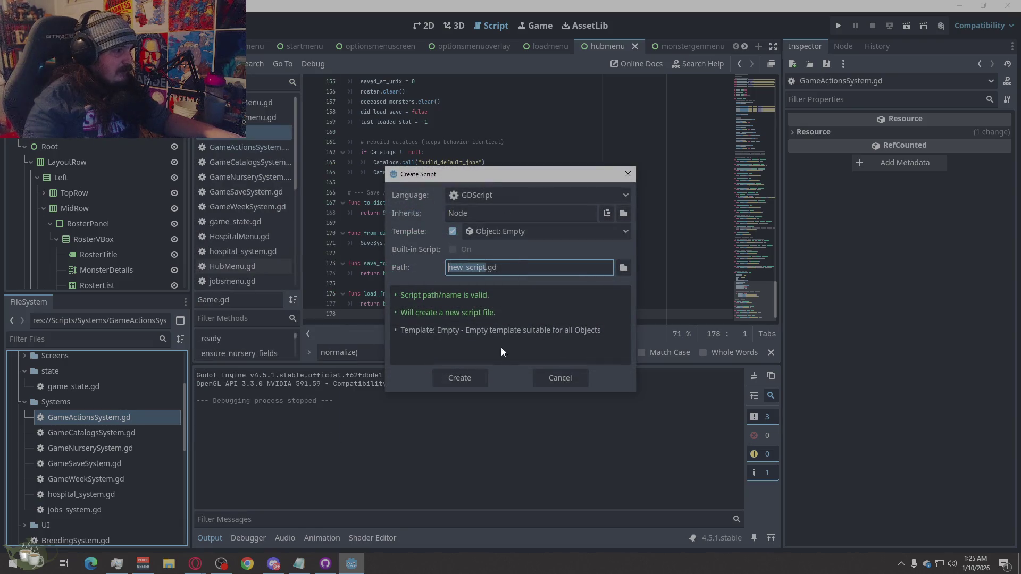
{"action": "left_click", "coordinate": [622, 270]}
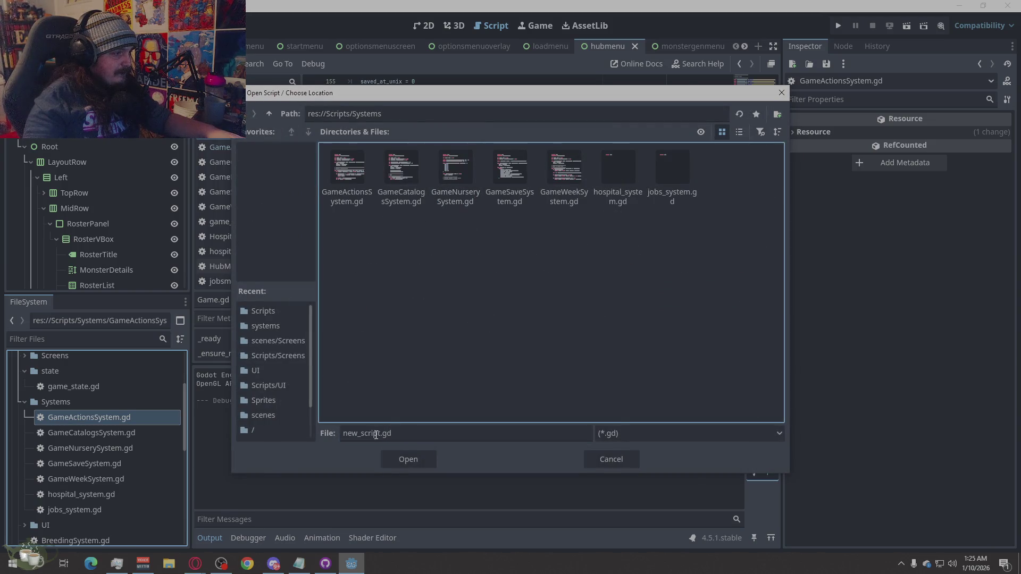
{"action": "double_click", "coordinate": [348, 438]}
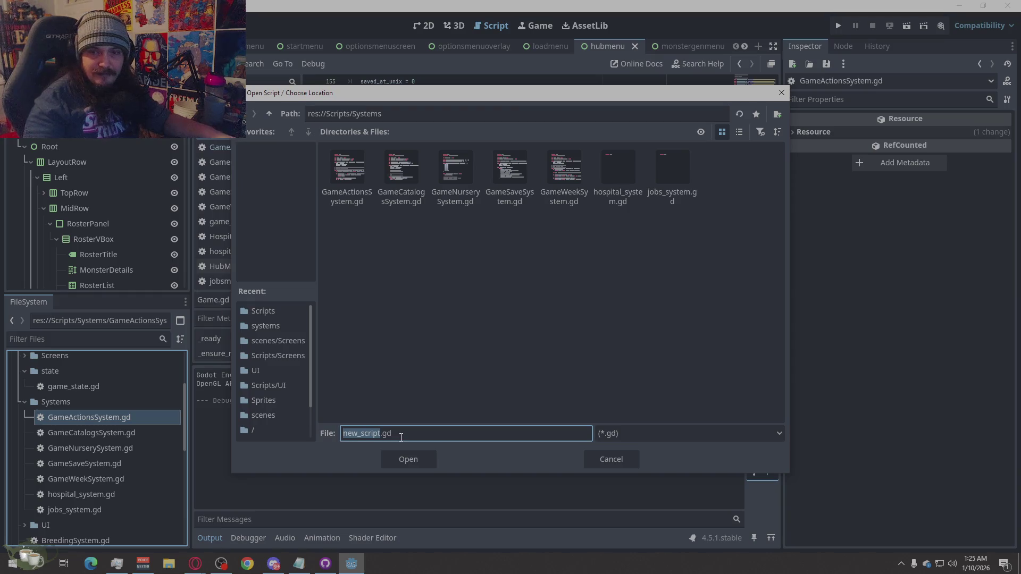
{"action": "type", "text": "GameBreeding"}
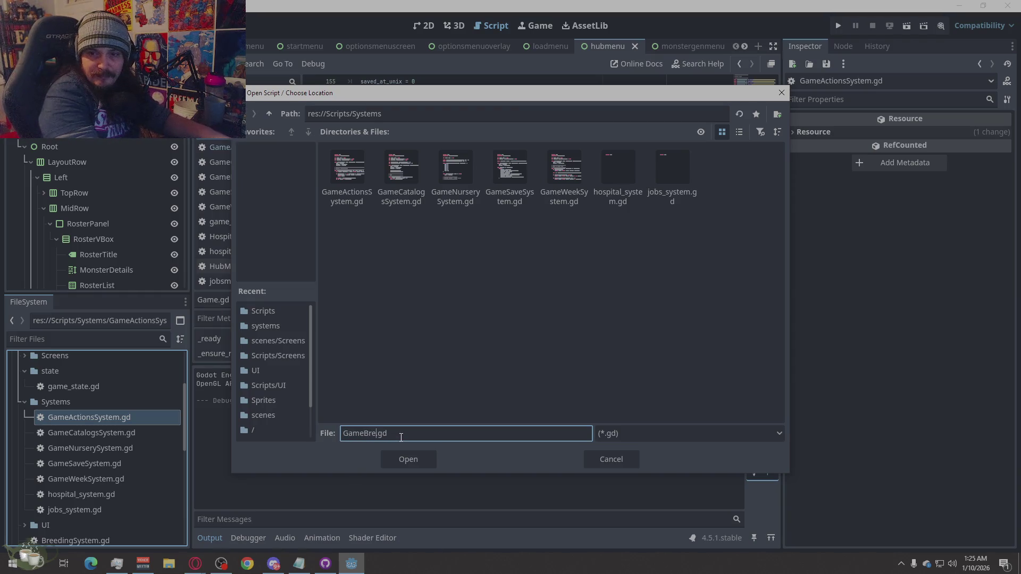
{"action": "type", "text": "System"}
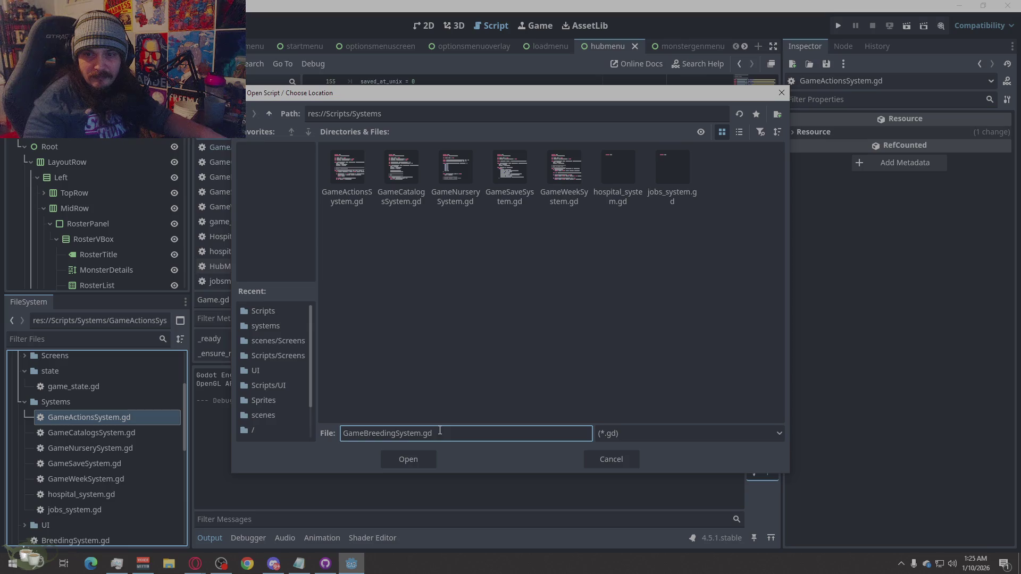
{"action": "left_click", "coordinate": [407, 461]}
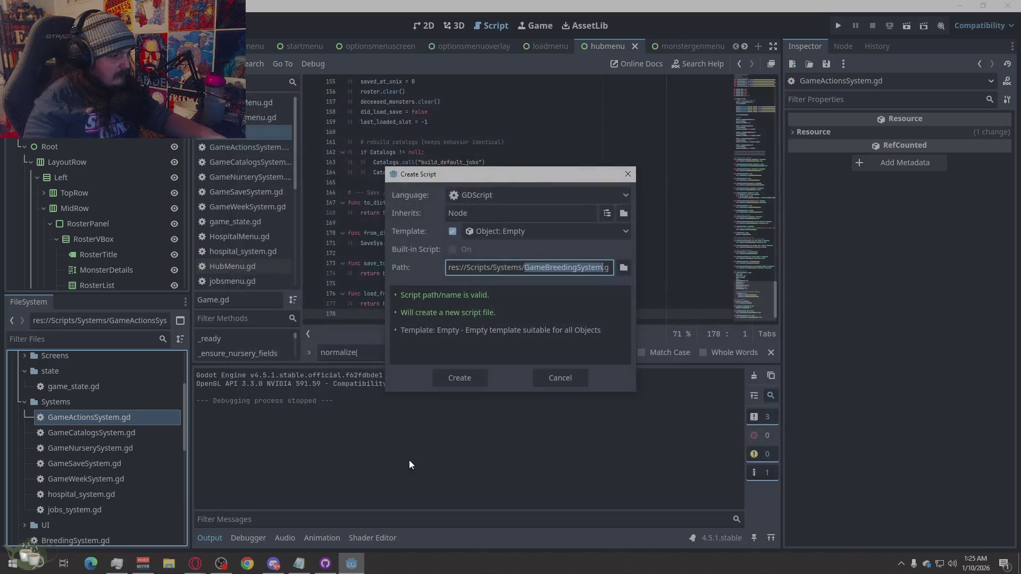
{"action": "left_click", "coordinate": [461, 384]}
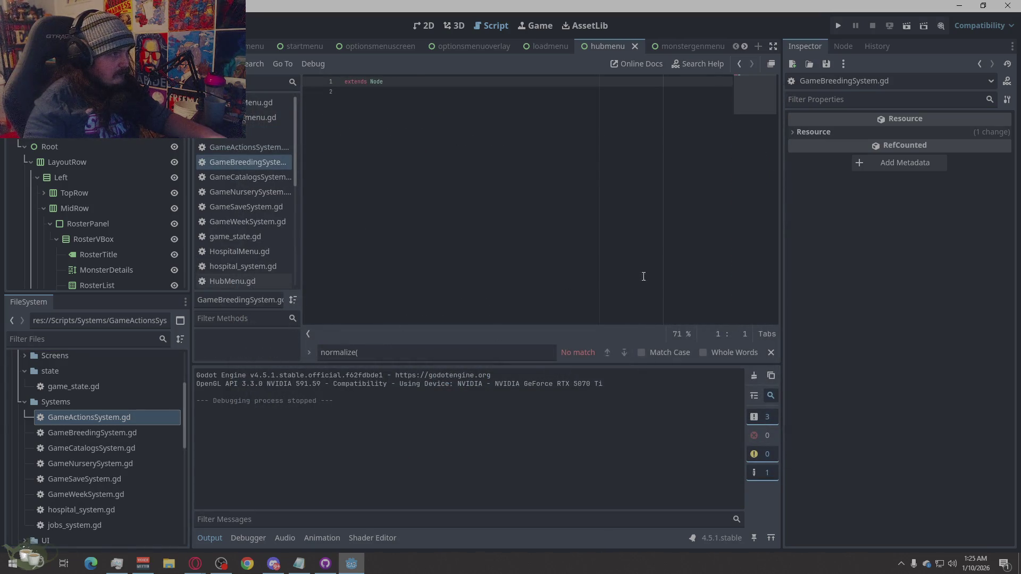
Paste the breeding system code over 'extends Node', filling the script to line 201.
{"action": "key", "text": "ctrl+a"}
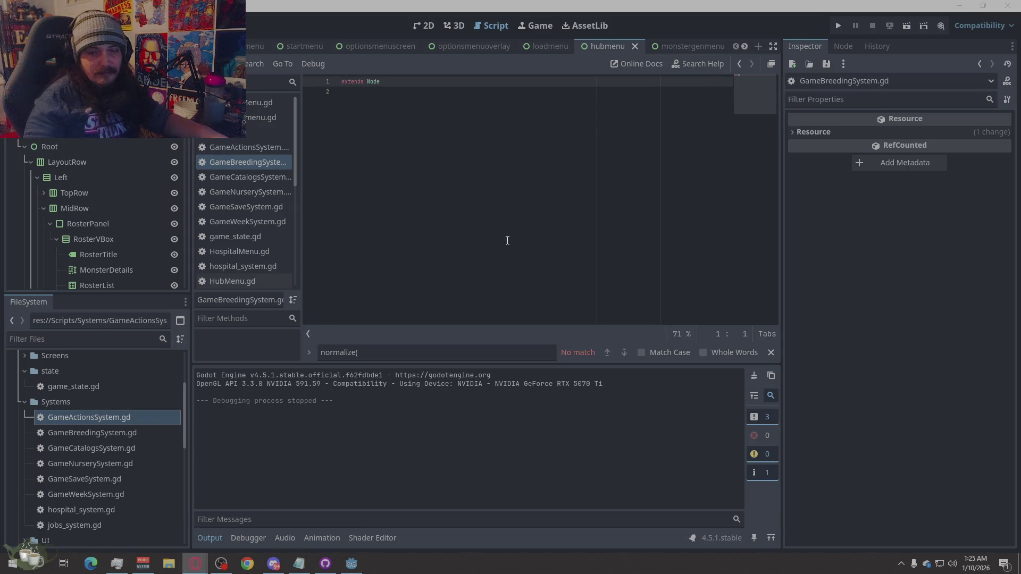
{"action": "key", "text": "ctrl+v"}
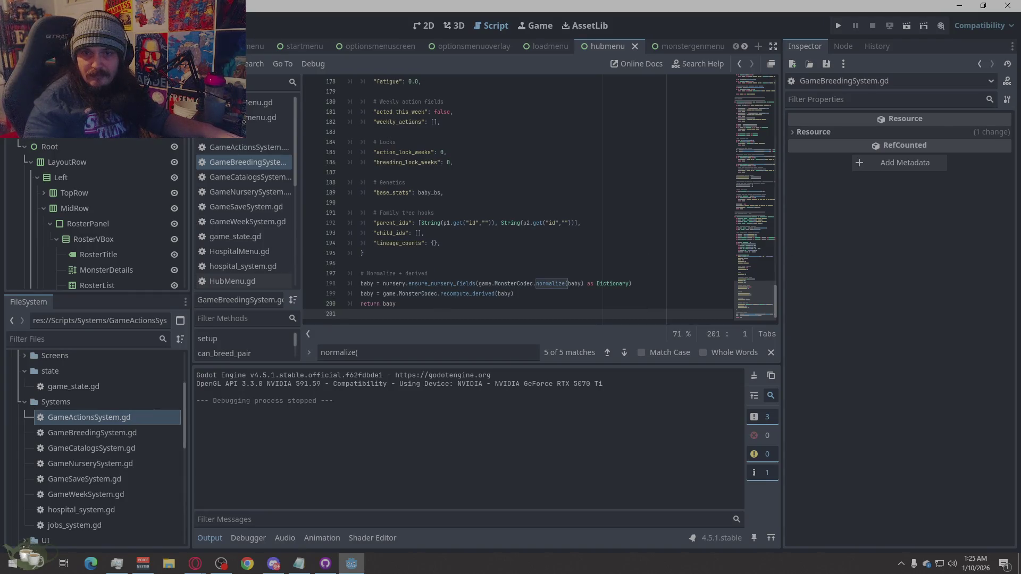
{"action": "key", "text": "alt+Tab"}
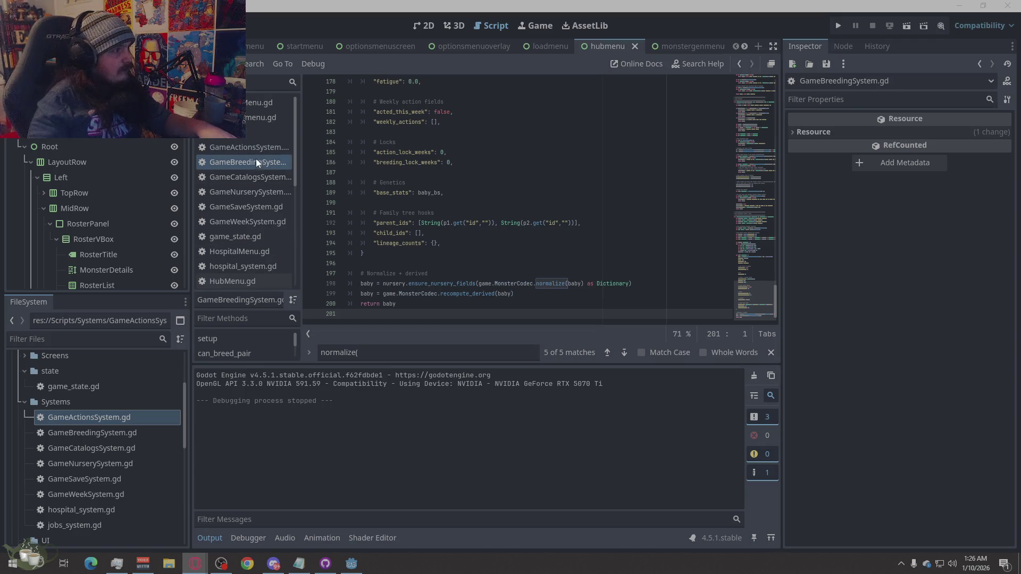
{"action": "left_click", "coordinate": [263, 123]}
{"action": "left_click", "coordinate": [253, 129]}
{"action": "triple_click", "coordinate": [373, 351]}
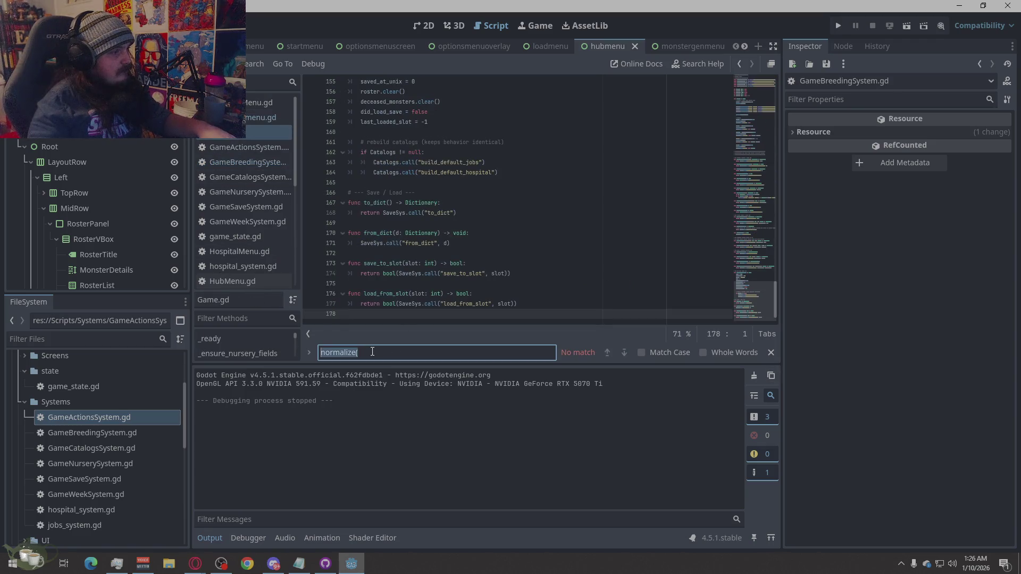
{"action": "type", "text": "Compatibility API"}
{"action": "left_click", "coordinate": [556, 294]}
{"action": "scroll", "coordinate": [555, 294], "scroll_direction": "down", "scroll_amount": 10}
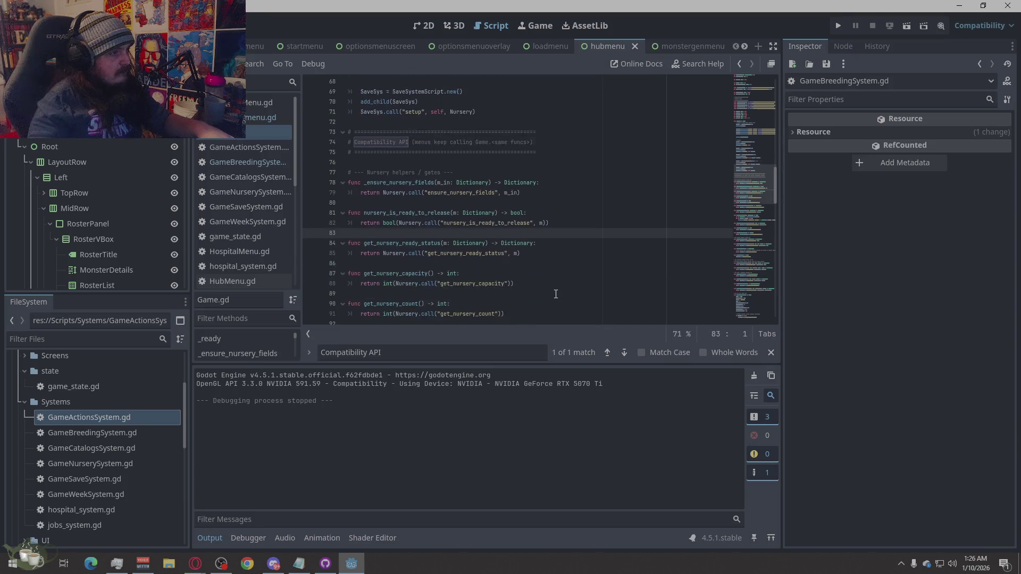
{"action": "scroll", "coordinate": [556, 294], "scroll_direction": "down", "scroll_amount": 5}
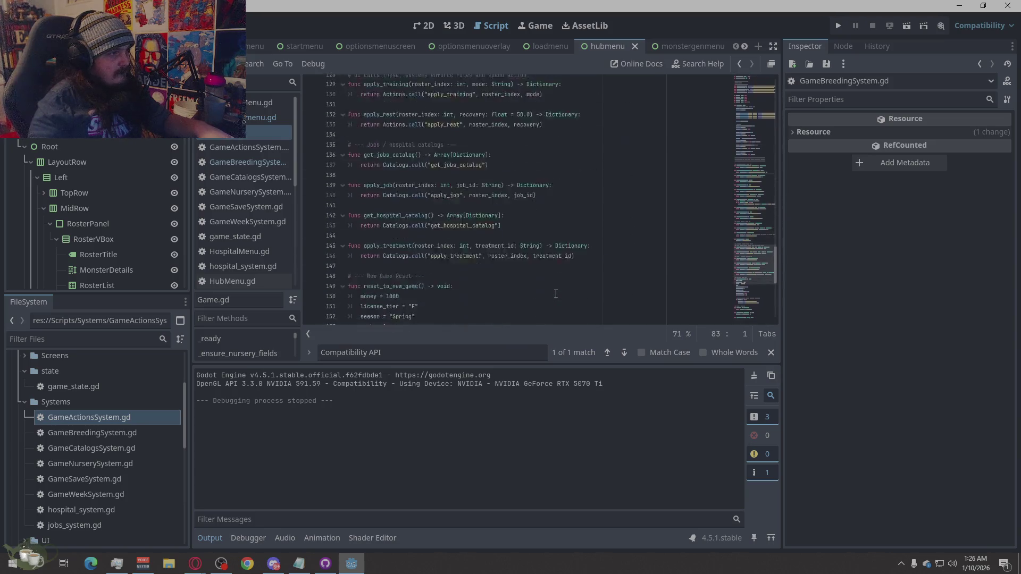
{"action": "scroll", "coordinate": [556, 294], "scroll_direction": "up", "scroll_amount": 5}
{"action": "scroll", "coordinate": [556, 294], "scroll_direction": "up", "scroll_amount": 10}
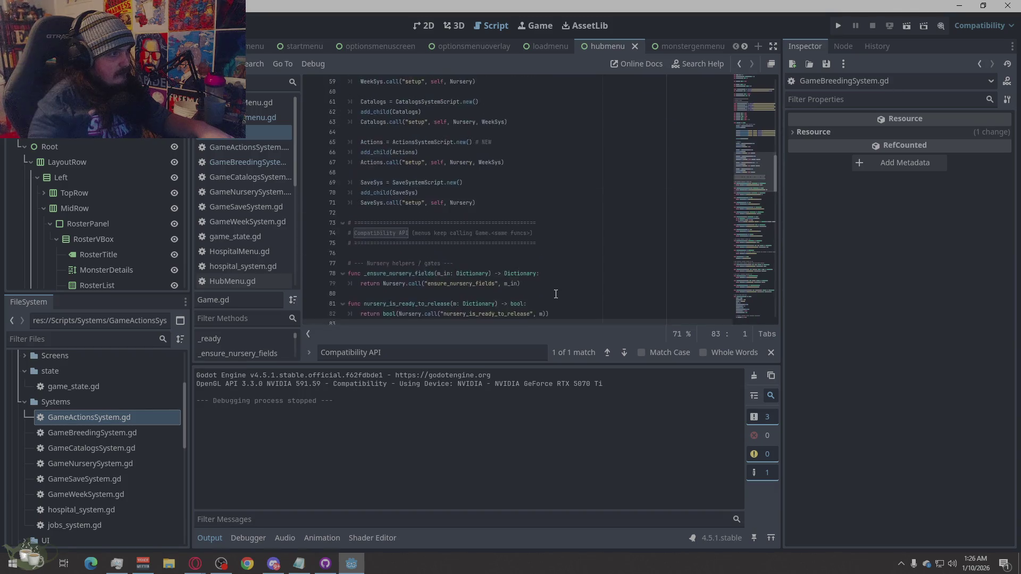
{"action": "left_click", "coordinate": [505, 222]}
{"action": "left_click", "coordinate": [520, 171]}
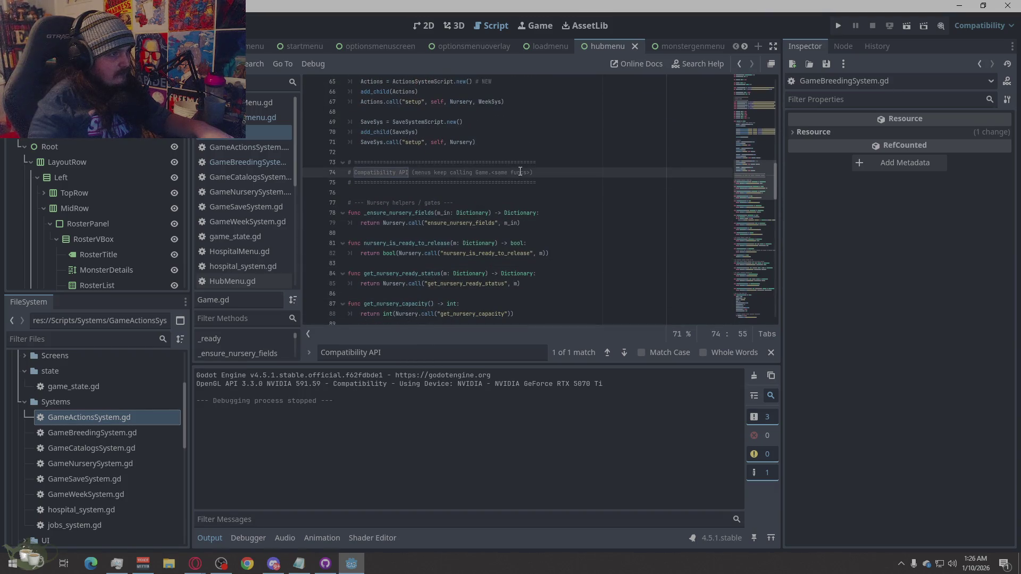
{"action": "key", "text": "alt+Tab"}
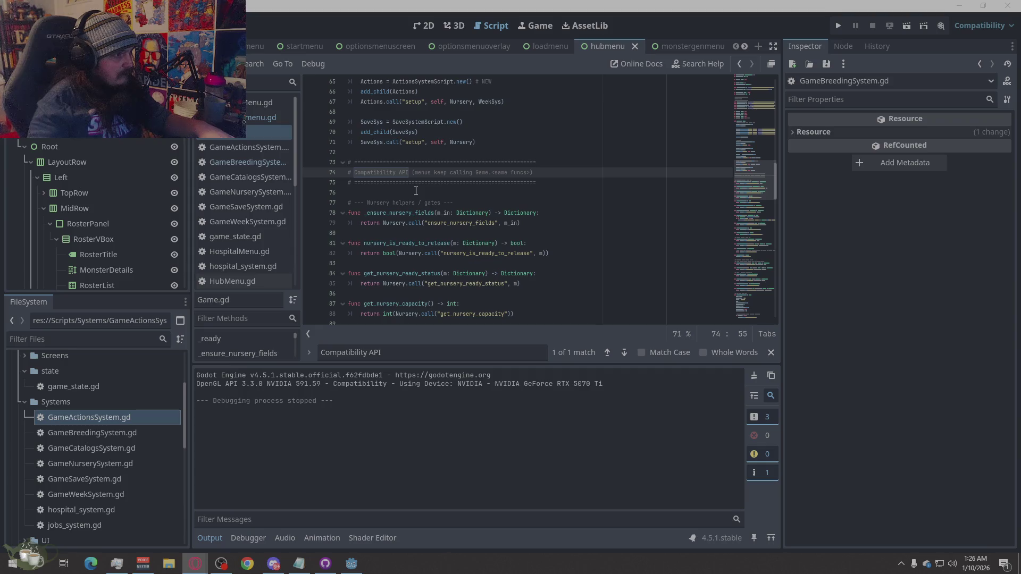
{"action": "scroll", "coordinate": [483, 200], "scroll_direction": "down", "scroll_amount": 13}
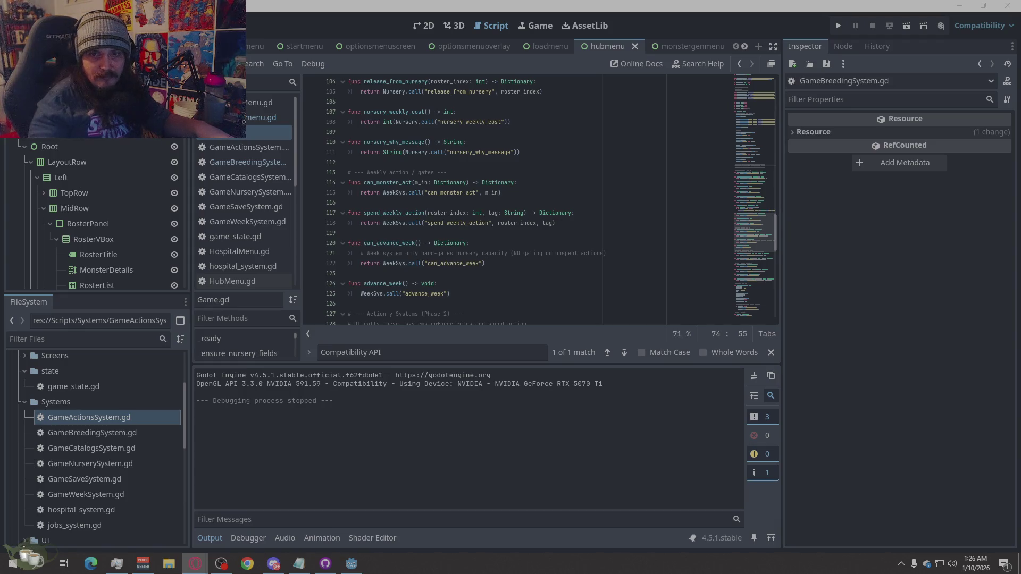
{"action": "scroll", "coordinate": [460, 203], "scroll_direction": "up", "scroll_amount": 11}
{"action": "scroll", "coordinate": [473, 207], "scroll_direction": "up", "scroll_amount": 1}
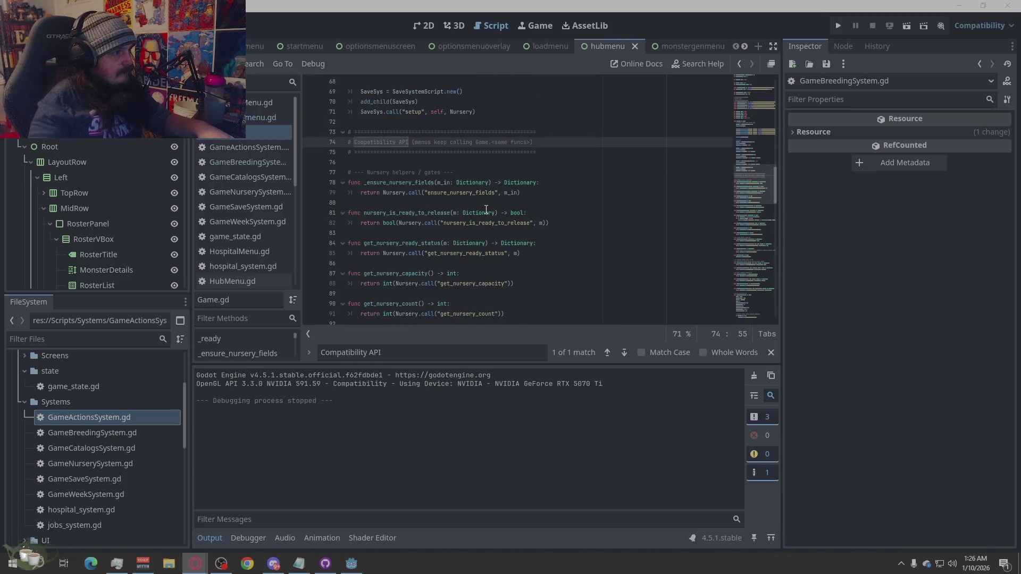
{"action": "left_click", "coordinate": [563, 163]}
Add a #Breeding comment and paste the apply_breeding wrapper function below it.
{"action": "key", "text": "Return"}
{"action": "key", "text": "Return"}
{"action": "type", "text": "#"}
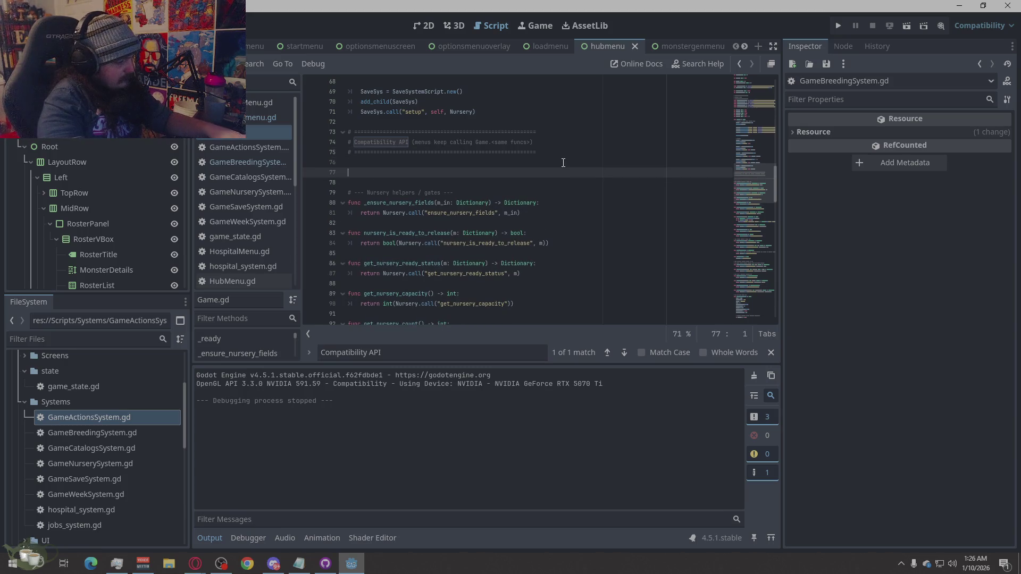
{"action": "type", "text": "Breeding"}
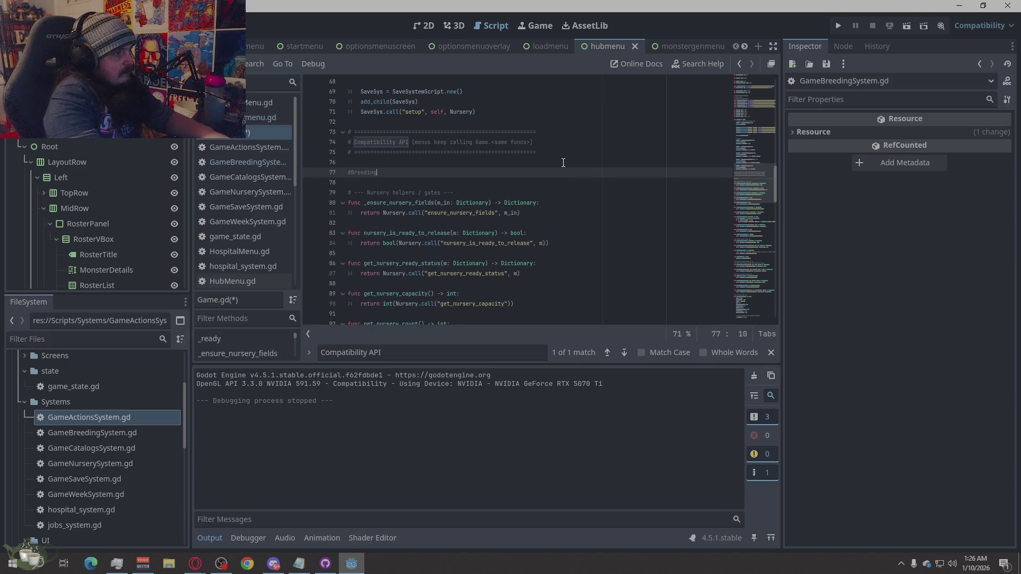
{"action": "key", "text": "Return"}
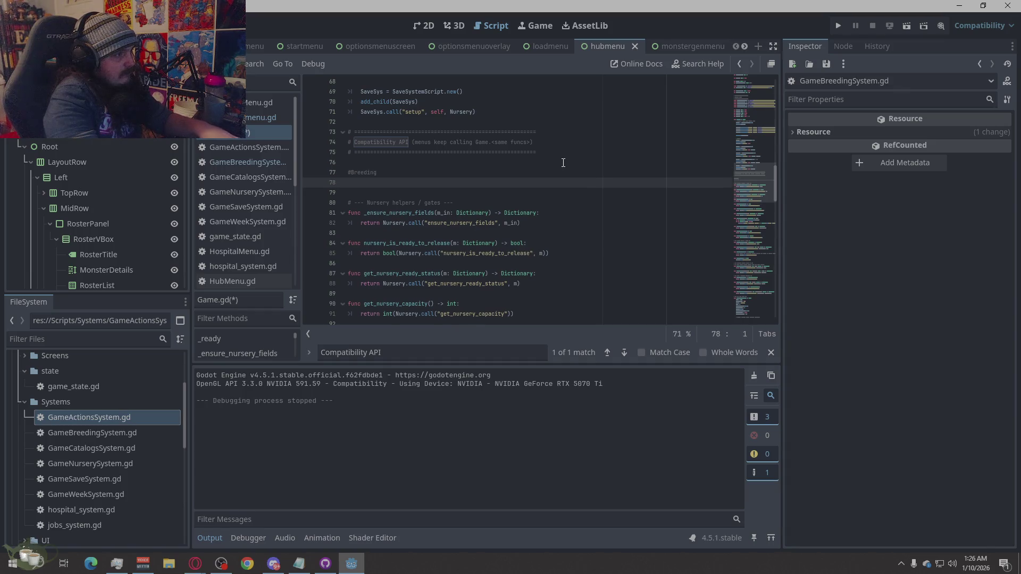
{"action": "type", "text": "func apply_breeding(parent_a_index: int, parent_b_index: int) -> Dictionary: \treturn Breeding.call(\"apply_breeding\", parent_a_index, parent_b_index)"}
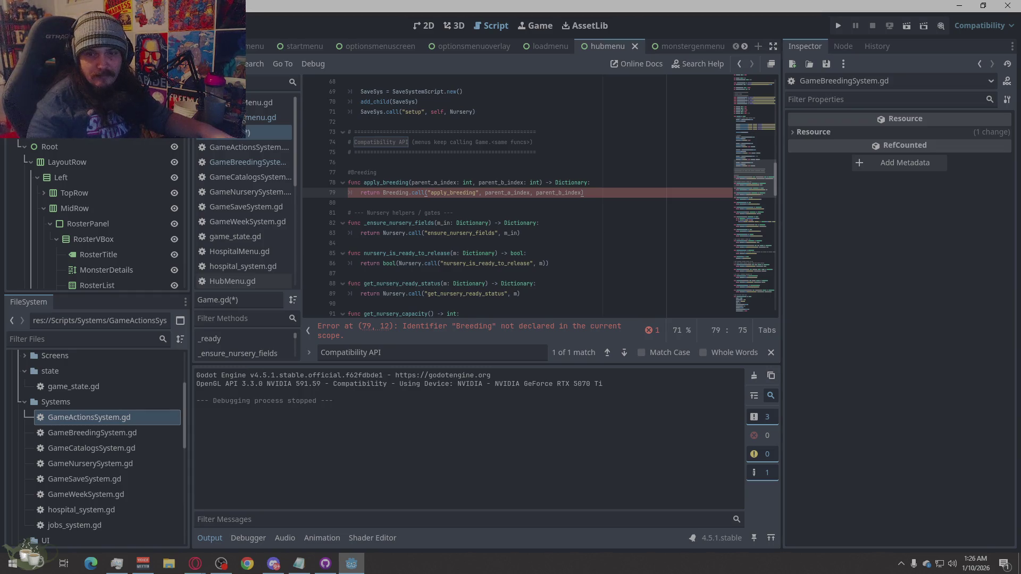
{"action": "key", "text": "alt+Tab"}
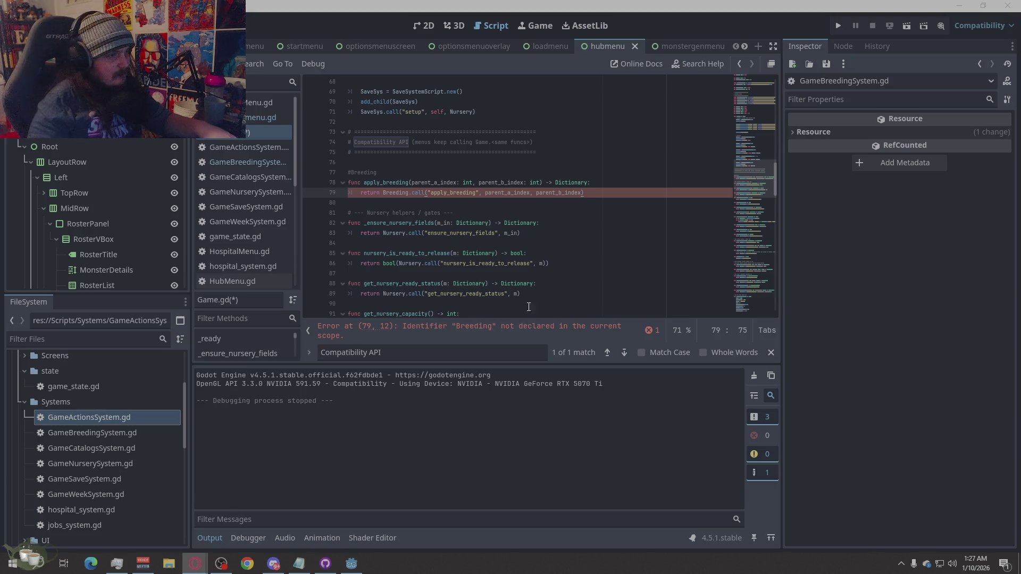
Find the _ready() function in Game.gd by searching for '_ready('.
{"action": "key", "text": "alt+Tab"}
{"action": "type", "text": "_ready("}
{"action": "left_click", "coordinate": [624, 353]}
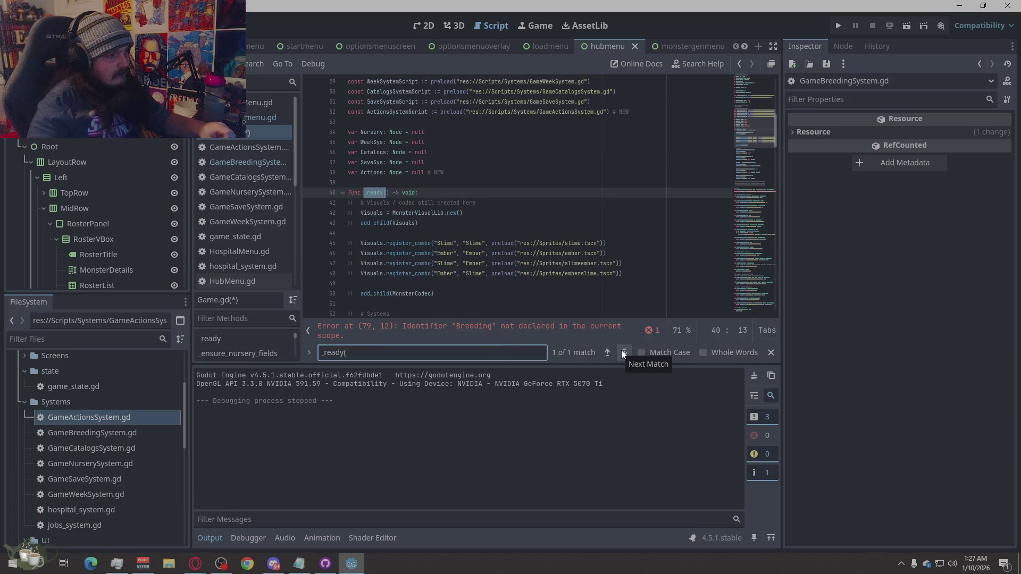
{"action": "scroll", "coordinate": [491, 250], "scroll_direction": "down", "scroll_amount": 4}
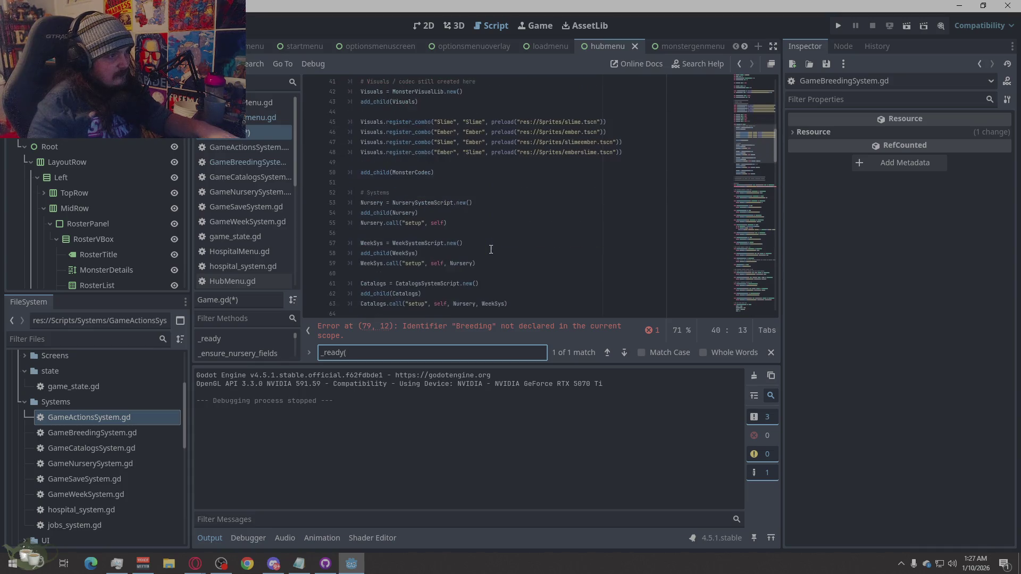
{"action": "scroll", "coordinate": [491, 249], "scroll_direction": "down", "scroll_amount": 5}
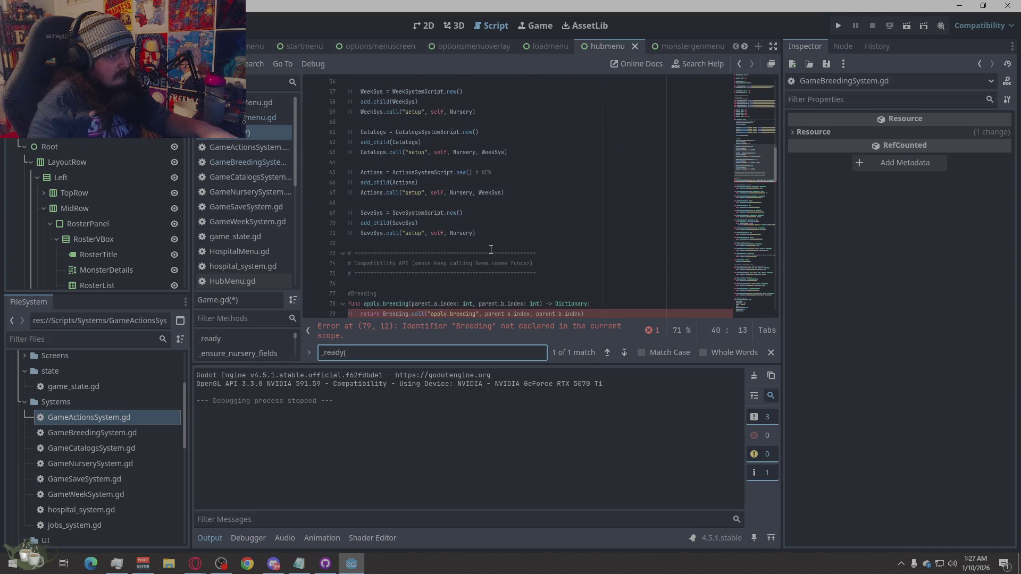
{"action": "key", "text": "alt+Tab"}
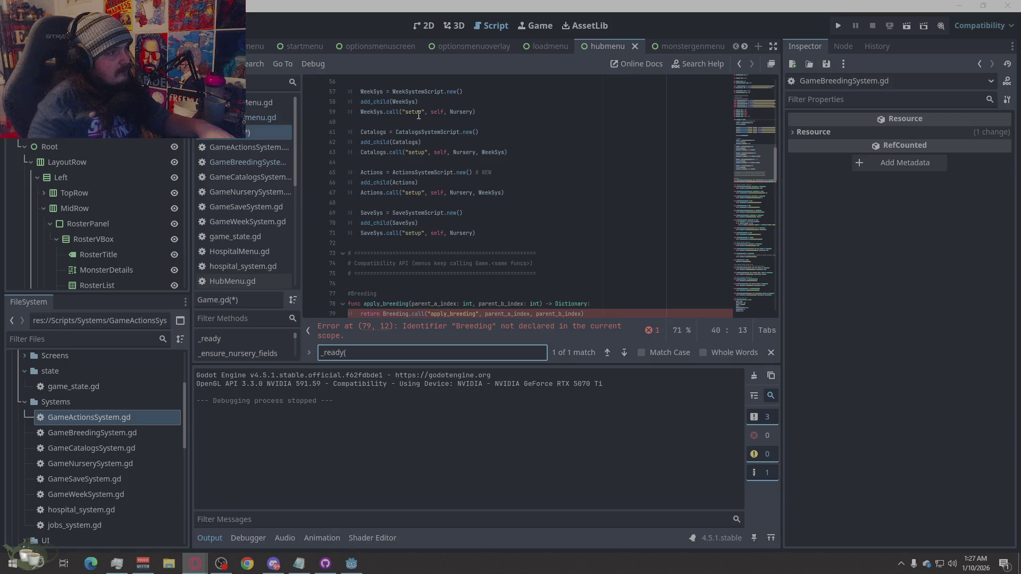
Paste the Breeding add_child and setup lines after the SaveSys setup in _ready, properly indented.
{"action": "left_click", "coordinate": [488, 232]}
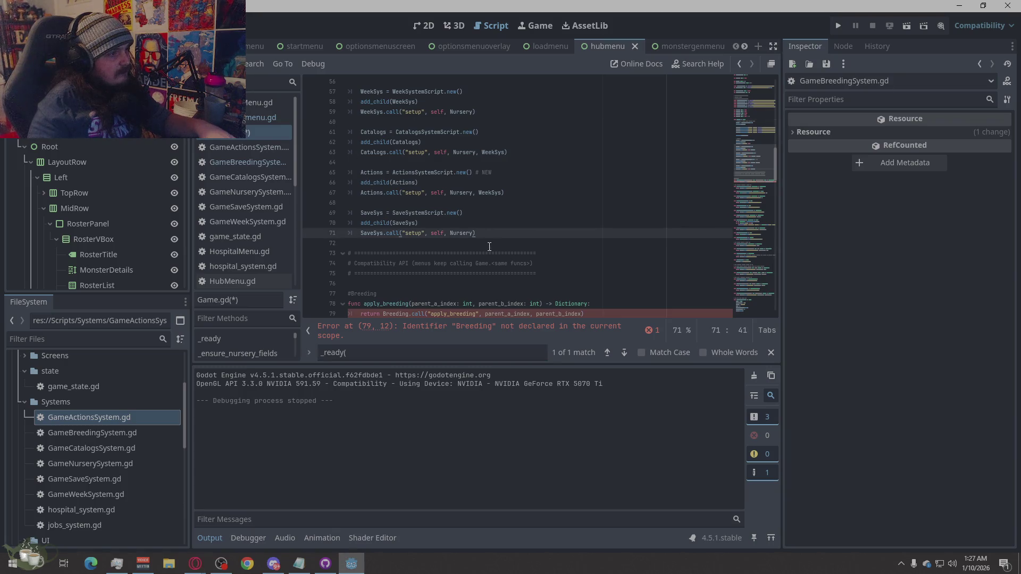
{"action": "key", "text": "Return"}
{"action": "key", "text": "Return"}
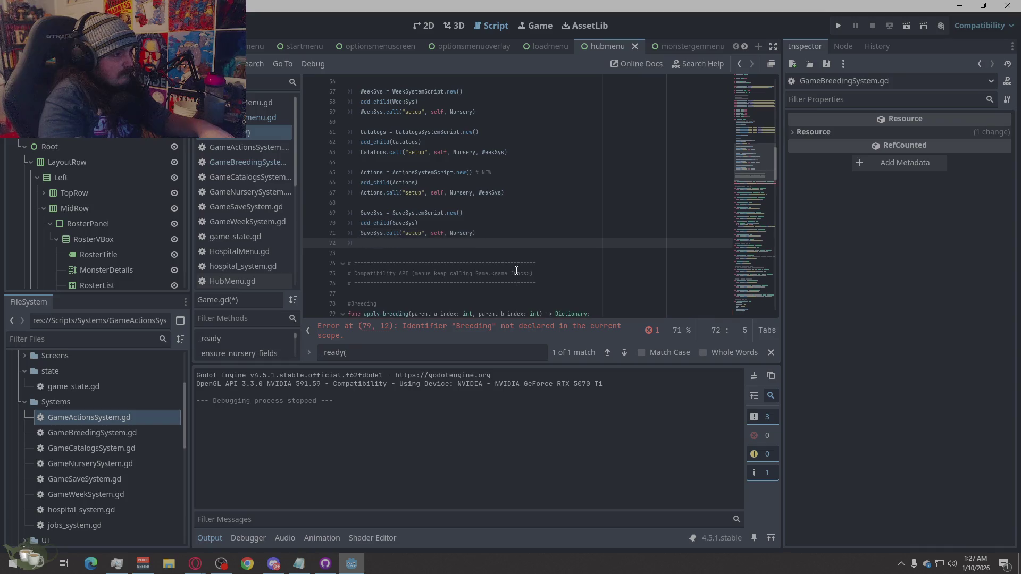
{"action": "type", "text": "Breeding = BreedingSystemScript.new() add_child(Breeding) Breeding.call(\"setup\", self, Nursery, WeekSys)"}
{"action": "key", "text": "ctrl+z"}
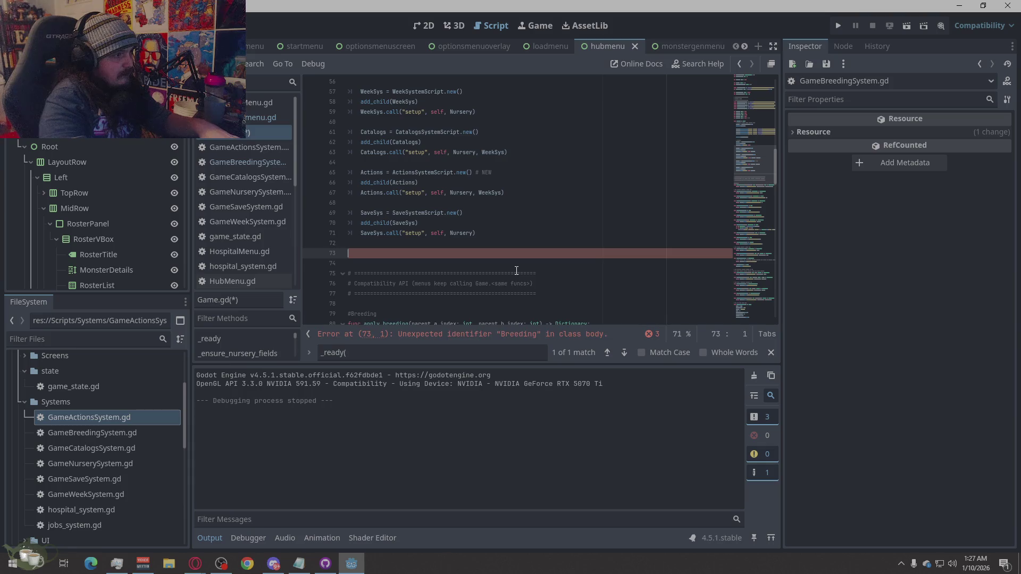
{"action": "type", "text": "Breeding = BreedingSystemScript.new() add_child(Breeding) Breeding.call(\"setup\", self, Nursery, WeekSys)"}
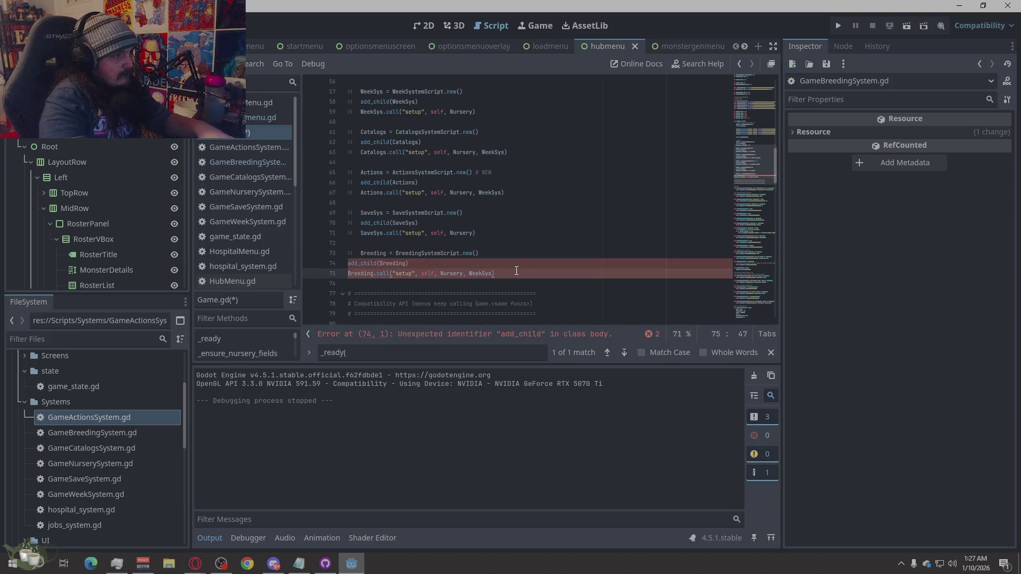
{"action": "left_click", "coordinate": [350, 263]}
{"action": "key", "text": "Home"}
{"action": "key", "text": "Tab"}
{"action": "key", "text": "Down"}
{"action": "key", "text": "Home"}
{"action": "key", "text": "Tab"}
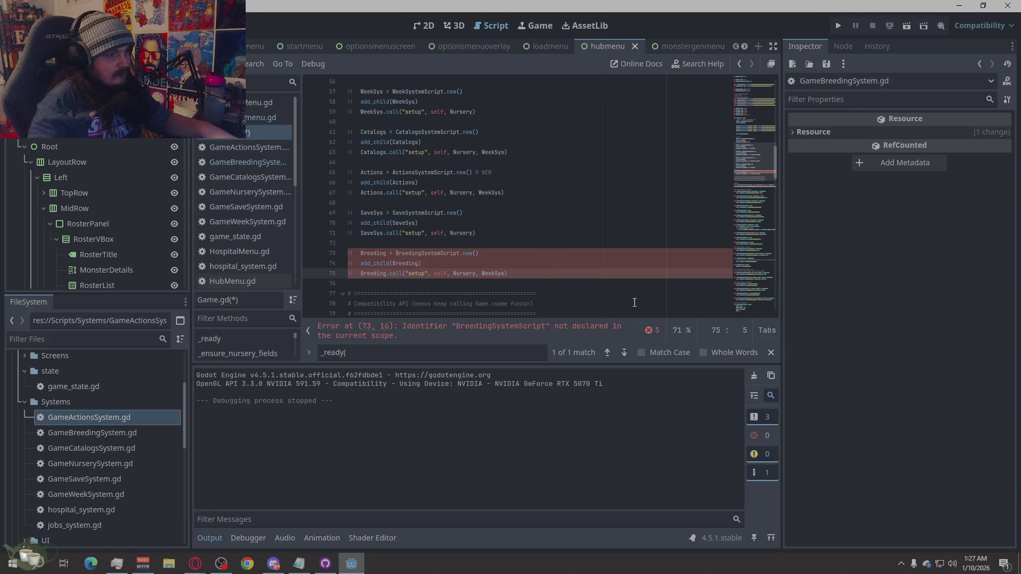
Add the BreedingSystemScript preload and Breeding variable below MonsterCodec, then save Game.gd.
{"action": "key", "text": "alt+Tab"}
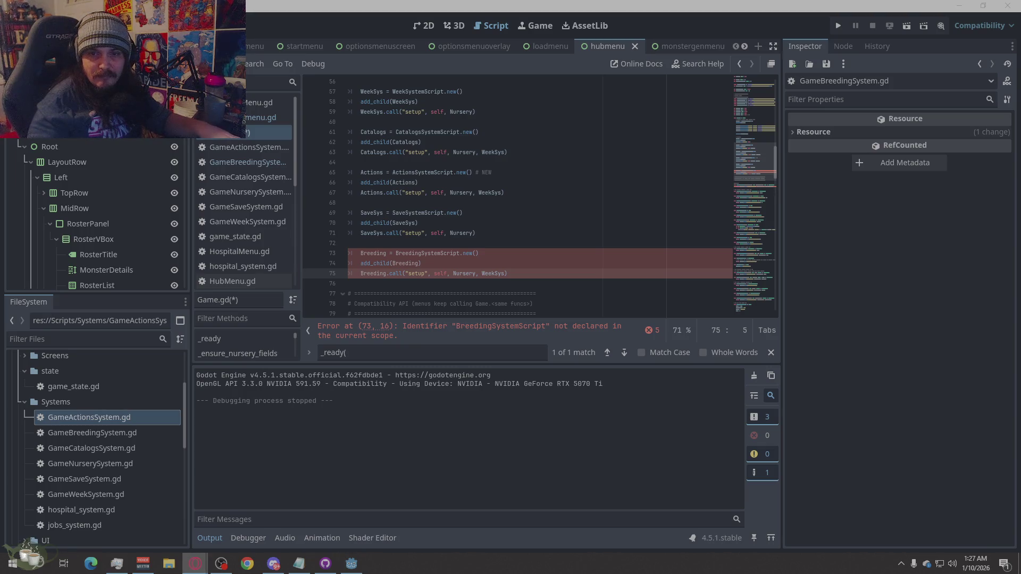
{"action": "scroll", "coordinate": [574, 248], "scroll_direction": "up", "scroll_amount": 15}
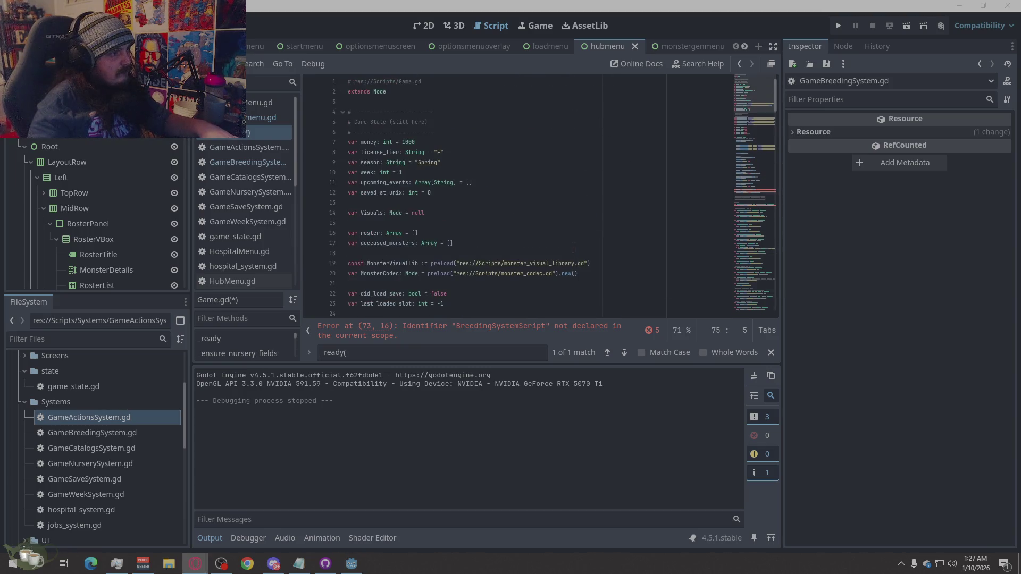
{"action": "scroll", "coordinate": [559, 261], "scroll_direction": "down", "scroll_amount": 2}
{"action": "mouse_move", "coordinate": [555, 265]}
{"action": "left_click", "coordinate": [581, 215]}
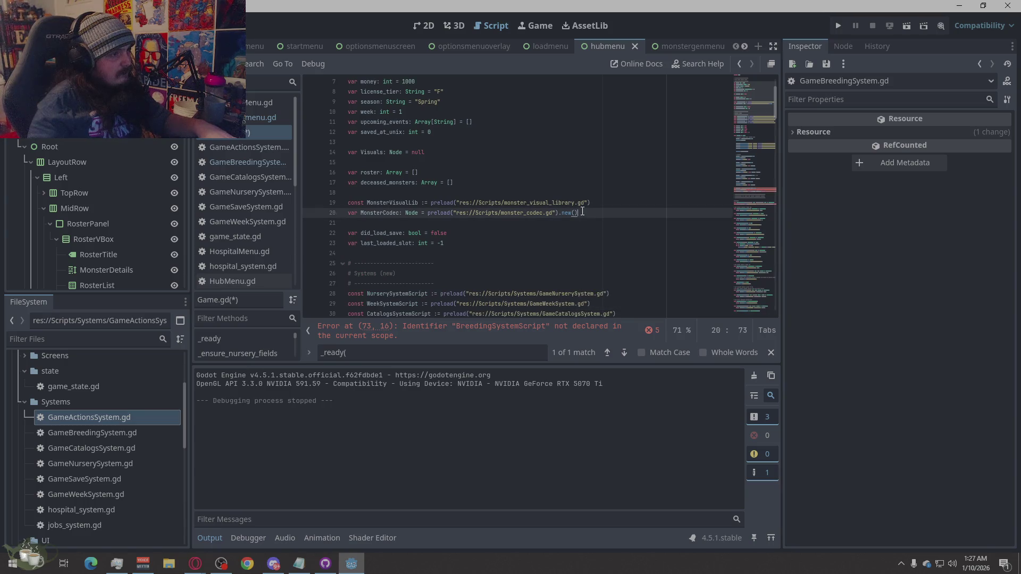
{"action": "key", "text": "Return"}
{"action": "key", "text": "Return"}
{"action": "type", "text": "const BreedingSystemScript := preload(\"res://Scripts/Systems/GameBreedingSystem.gd\") var Breeding: Node = null"}
{"action": "key", "text": "ctrl+s"}
Launch the project to playtest the breeding integration.
{"action": "scroll", "coordinate": [570, 220], "scroll_direction": "down", "scroll_amount": 3}
{"action": "scroll", "coordinate": [570, 219], "scroll_direction": "down", "scroll_amount": 20}
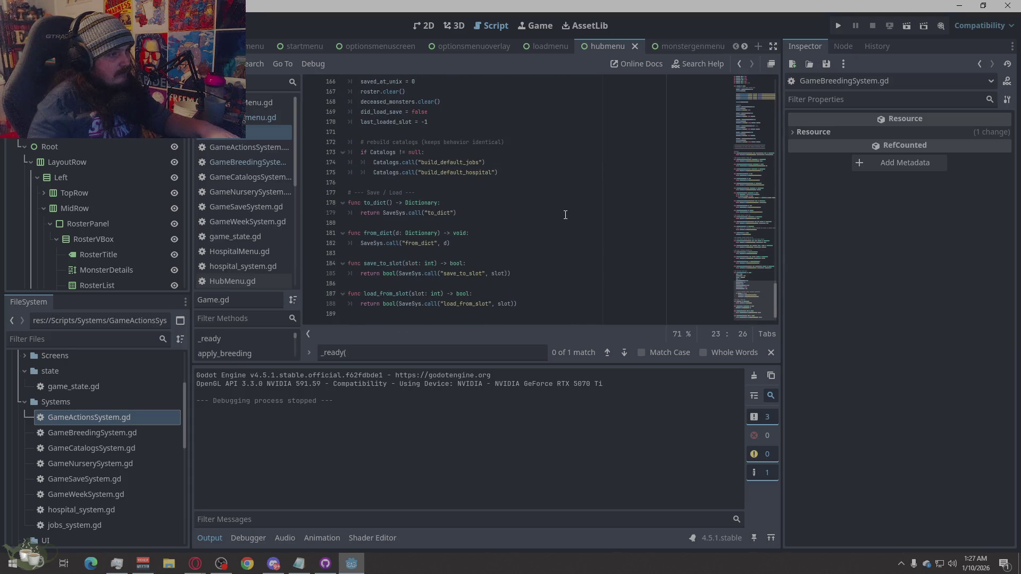
{"action": "key", "text": "alt+Tab"}
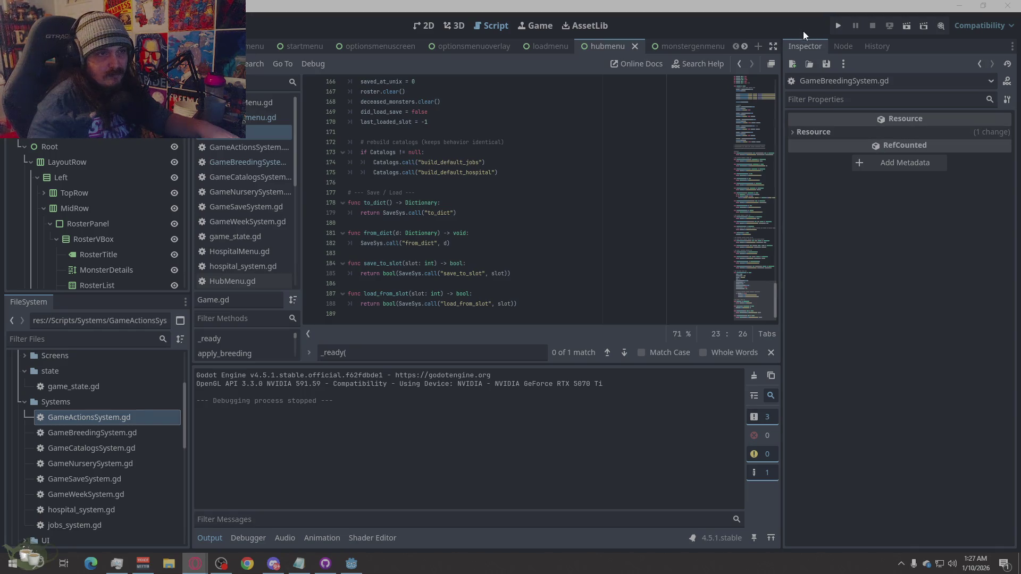
{"action": "left_click", "coordinate": [838, 25]}
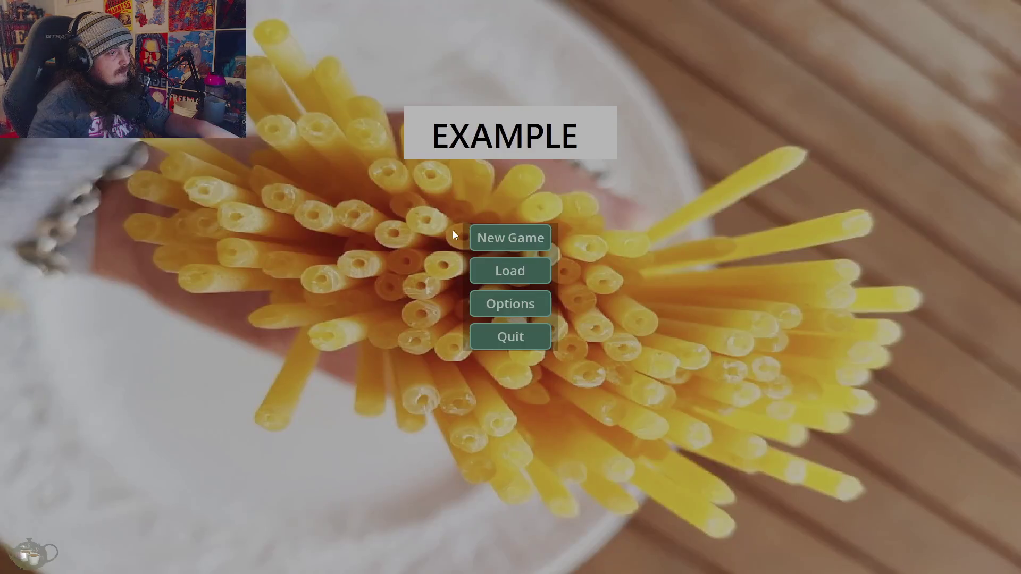
Start a game, peek at Breeding, and generate a Ghost at the Monster Shrine for the roster.
{"action": "left_click", "coordinate": [531, 238]}
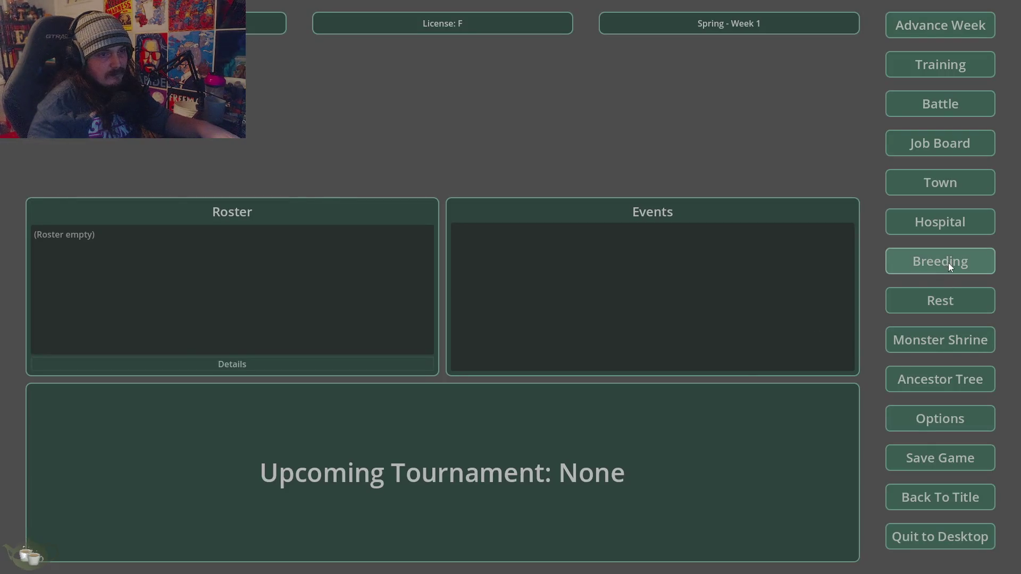
{"action": "left_click", "coordinate": [949, 262]}
{"action": "left_click", "coordinate": [721, 162]}
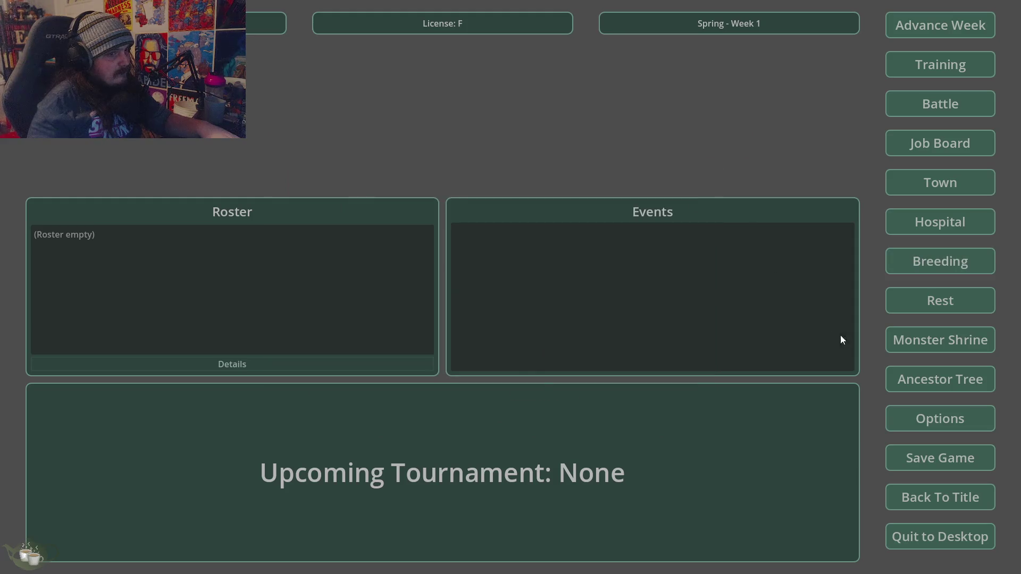
{"action": "left_click", "coordinate": [933, 343]}
{"action": "left_click", "coordinate": [309, 222]}
{"action": "left_click", "coordinate": [304, 247]}
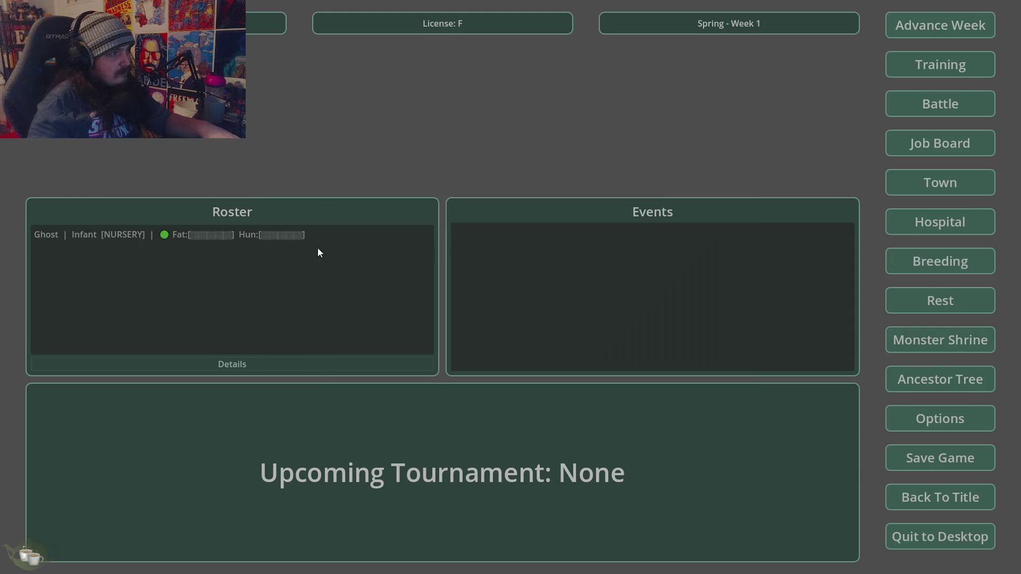
Advance the calendar week by week until Summer Week 6.
{"action": "left_click", "coordinate": [952, 26]}
{"action": "left_click", "coordinate": [497, 323]}
{"action": "left_click", "coordinate": [952, 25]}
{"action": "left_click", "coordinate": [495, 323]}
{"action": "left_click", "coordinate": [952, 26]}
{"action": "left_click", "coordinate": [495, 324]}
{"action": "left_click", "coordinate": [955, 30]}
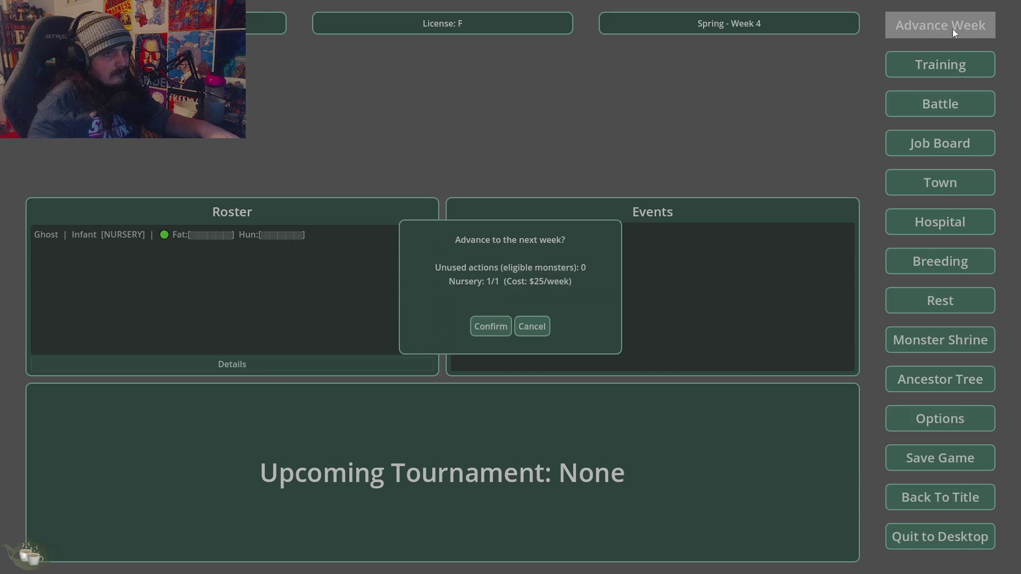
{"action": "left_click", "coordinate": [476, 327]}
{"action": "left_click", "coordinate": [939, 35]}
{"action": "left_click", "coordinate": [488, 324]}
{"action": "left_click", "coordinate": [239, 237]}
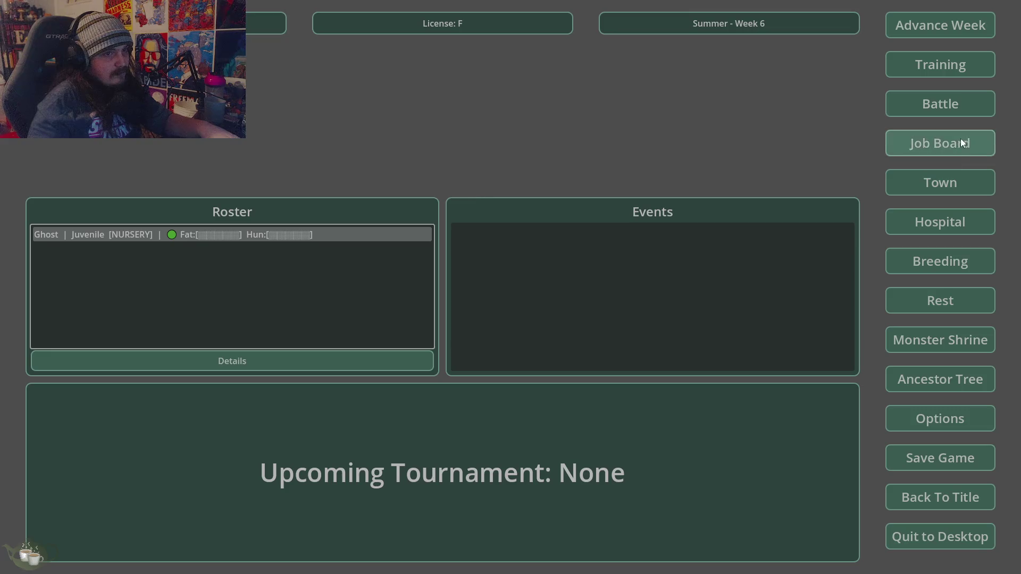
Release Ghost/Ember from the hospital nursery and review its details as a Juvenile.
{"action": "left_click", "coordinate": [939, 142]}
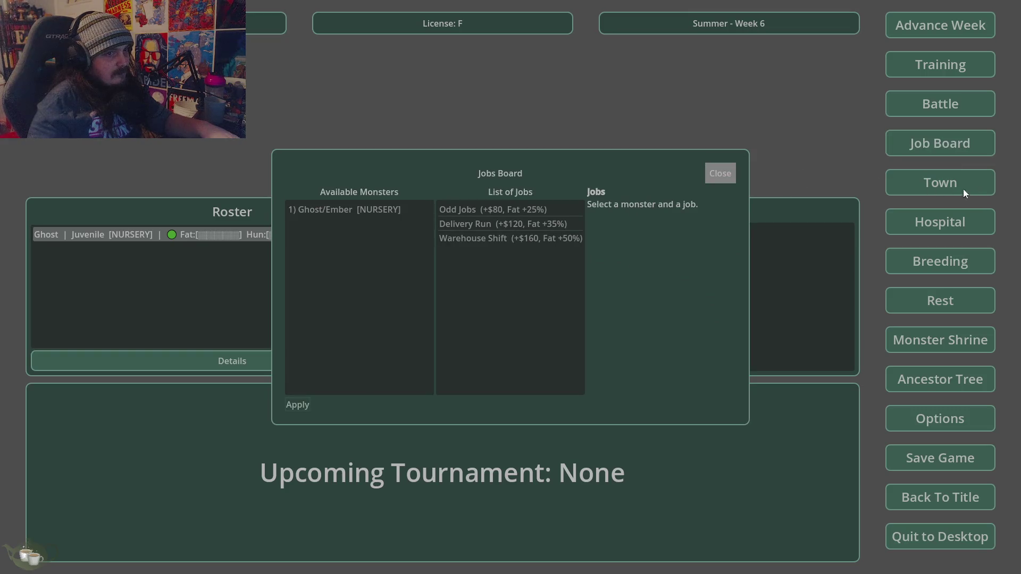
{"action": "left_click", "coordinate": [718, 172]}
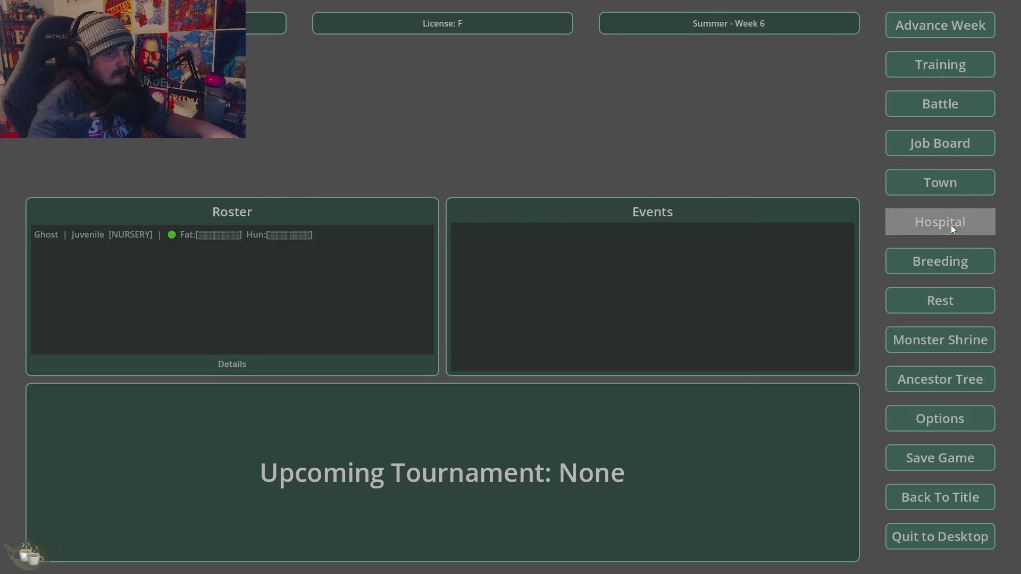
{"action": "left_click", "coordinate": [950, 225]}
{"action": "left_click", "coordinate": [367, 410]}
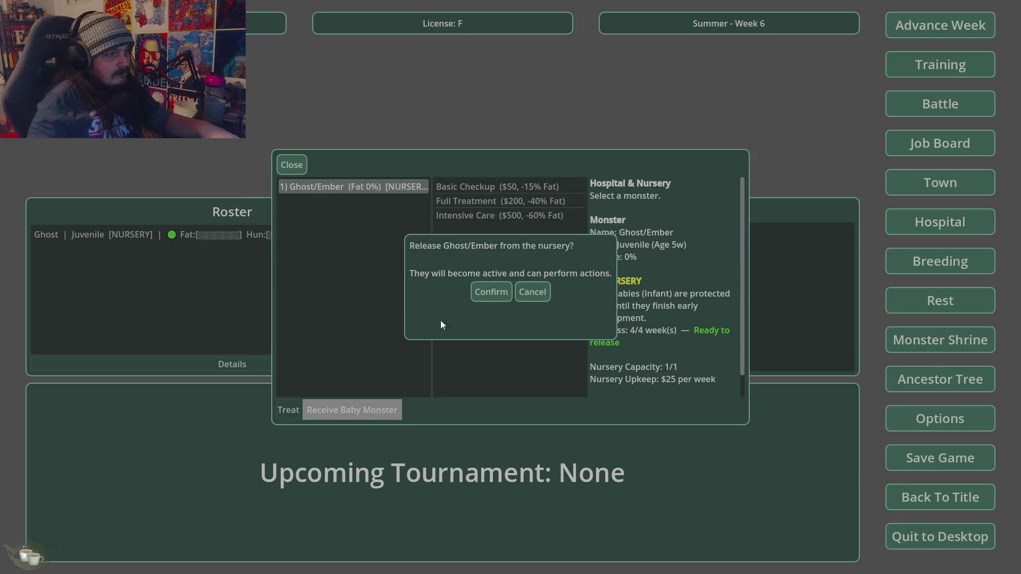
{"action": "key", "text": "Return"}
{"action": "left_click", "coordinate": [285, 161]}
{"action": "left_click", "coordinate": [161, 235]}
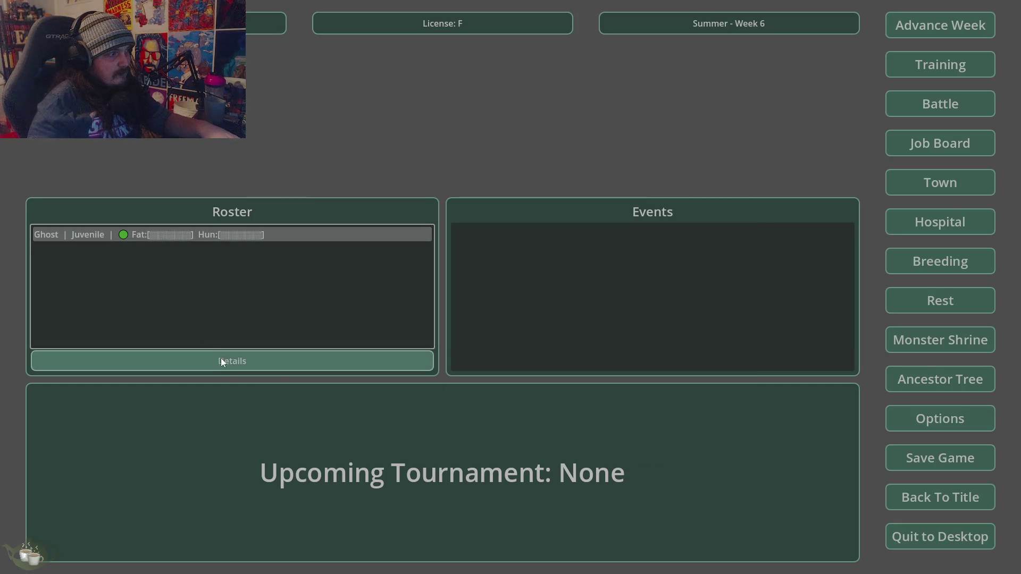
{"action": "left_click", "coordinate": [234, 362]}
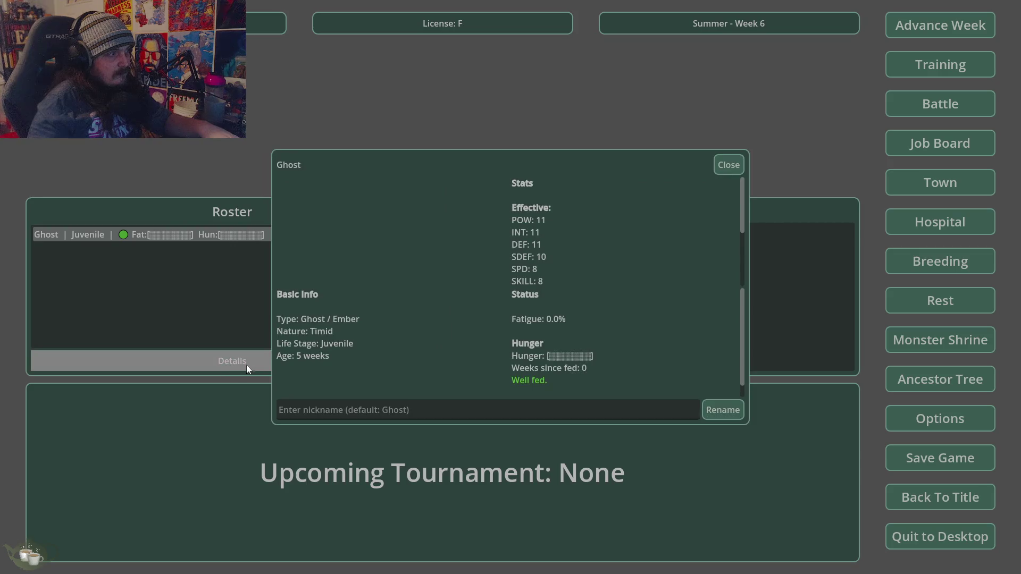
{"action": "left_click", "coordinate": [731, 164]}
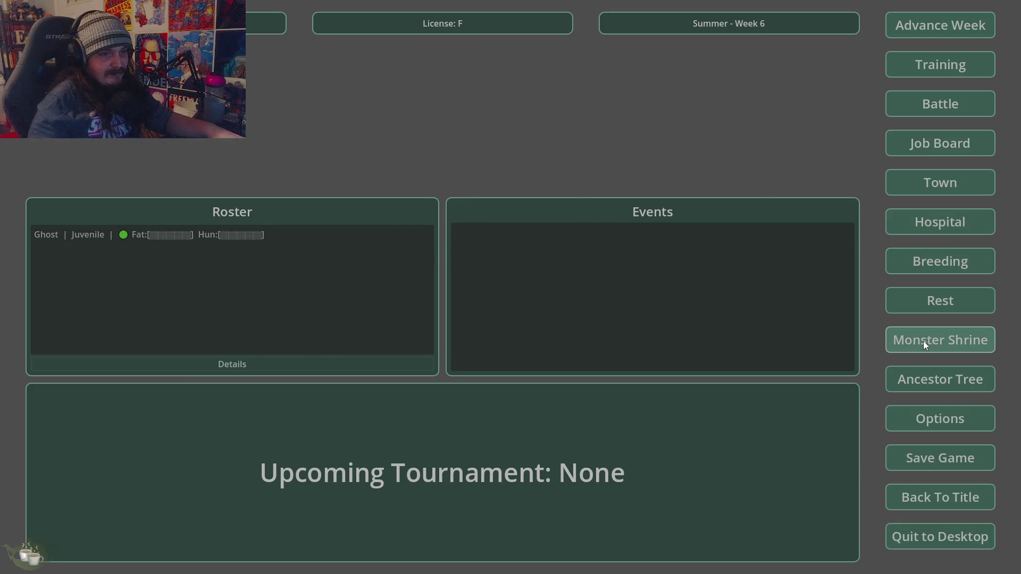
Give Ghost/Ember a week of Gentle training and dismiss the completion message.
{"action": "left_click", "coordinate": [927, 259]}
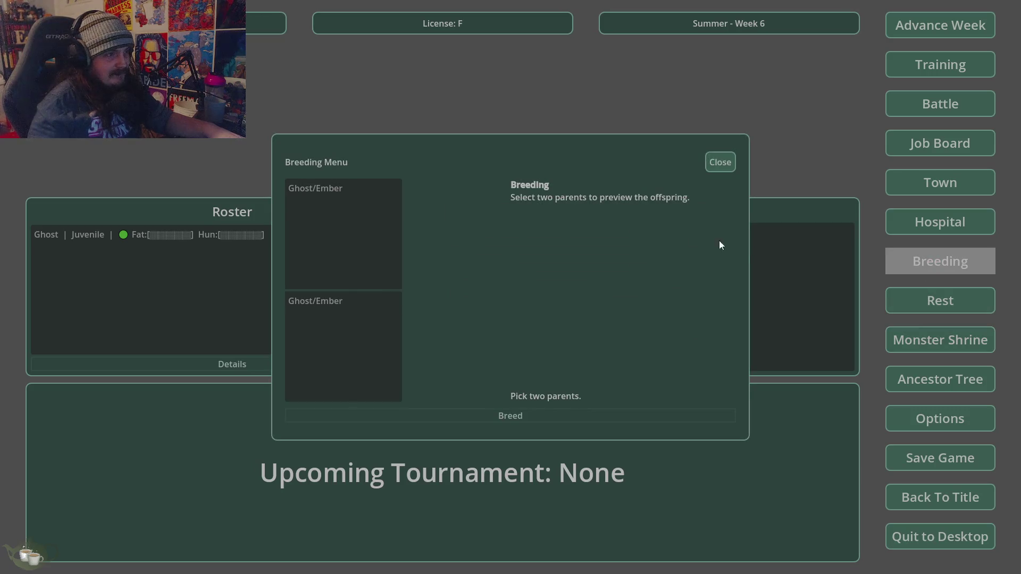
{"action": "left_click", "coordinate": [722, 162]}
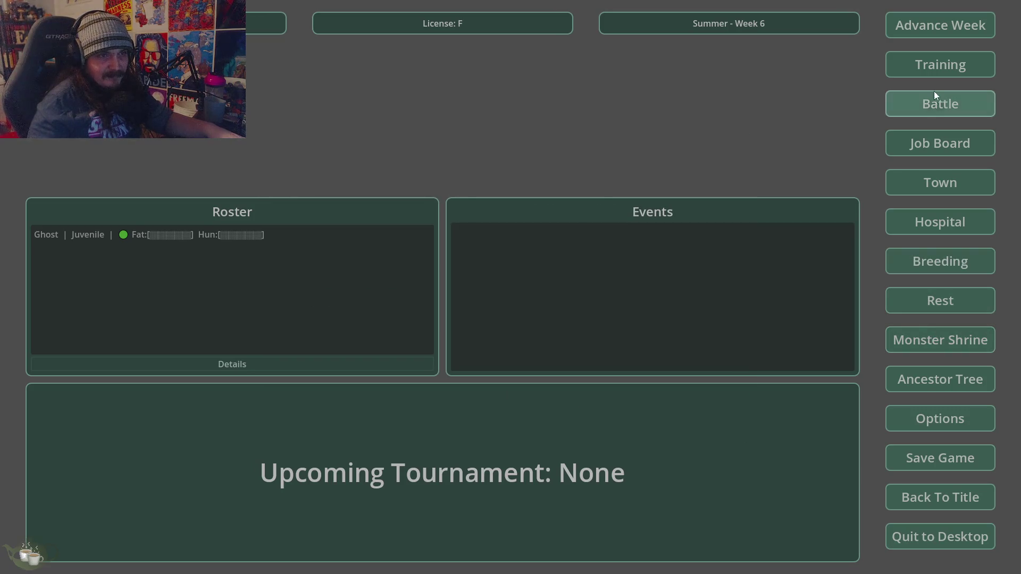
{"action": "left_click", "coordinate": [937, 66]}
{"action": "left_click", "coordinate": [369, 195]}
{"action": "left_click", "coordinate": [585, 392]}
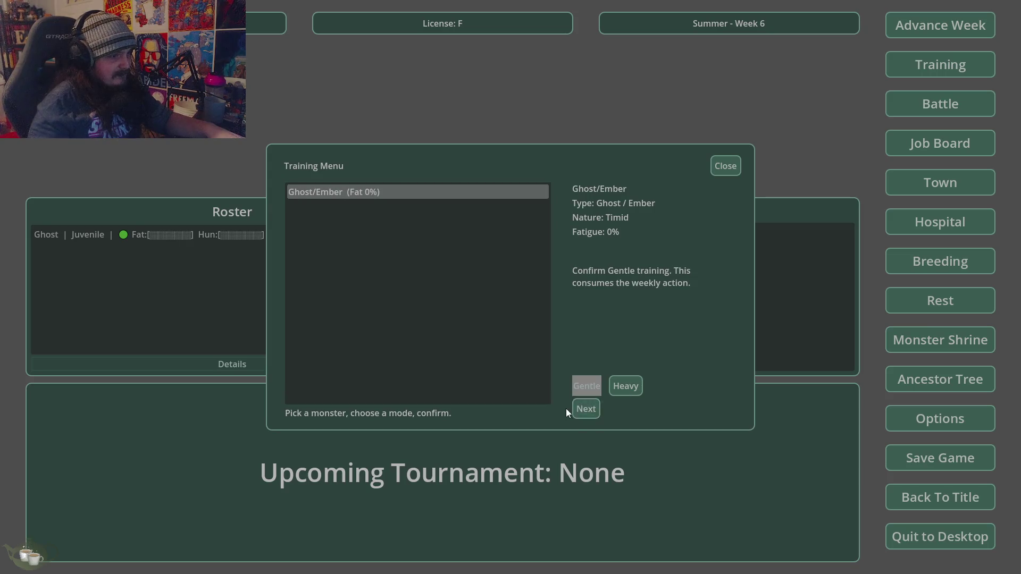
{"action": "left_click", "coordinate": [587, 411]}
{"action": "left_click", "coordinate": [509, 298]}
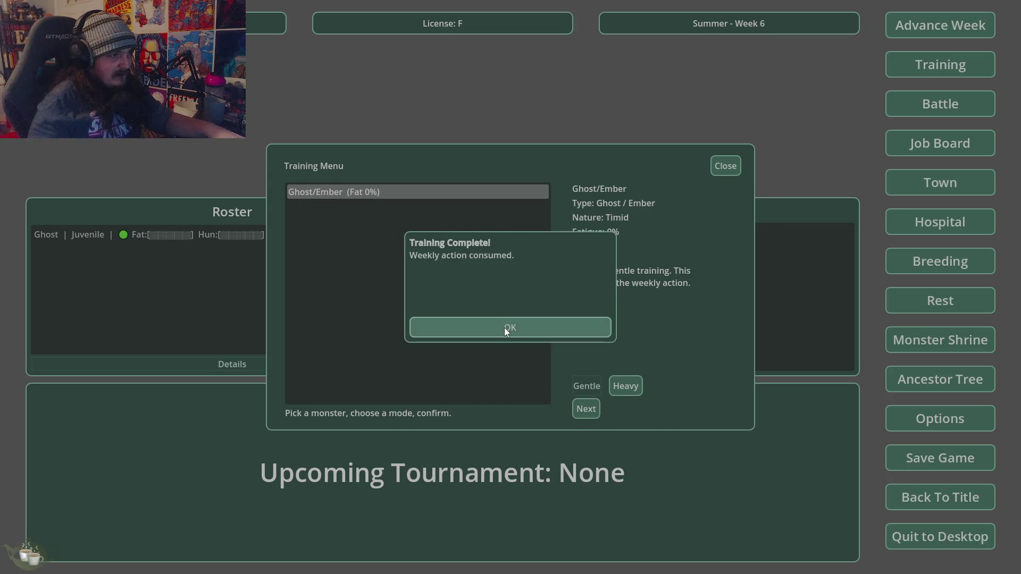
{"action": "left_click", "coordinate": [505, 326]}
Check Ghost's post-training stats showing DONE and 20% fatigue, then quit the game to desktop.
{"action": "left_click", "coordinate": [207, 234]}
{"action": "left_click", "coordinate": [246, 361]}
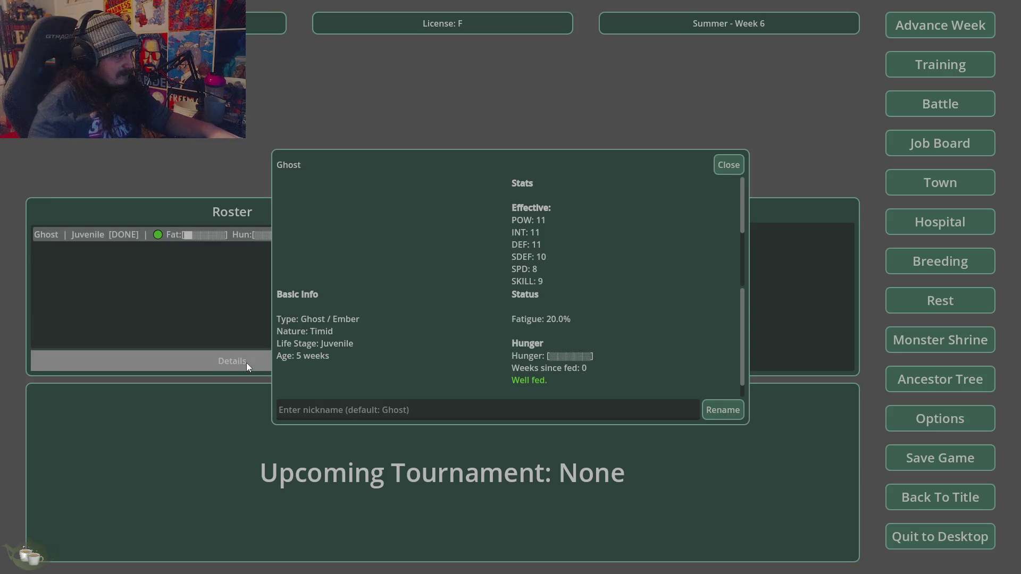
{"action": "left_click", "coordinate": [727, 166]}
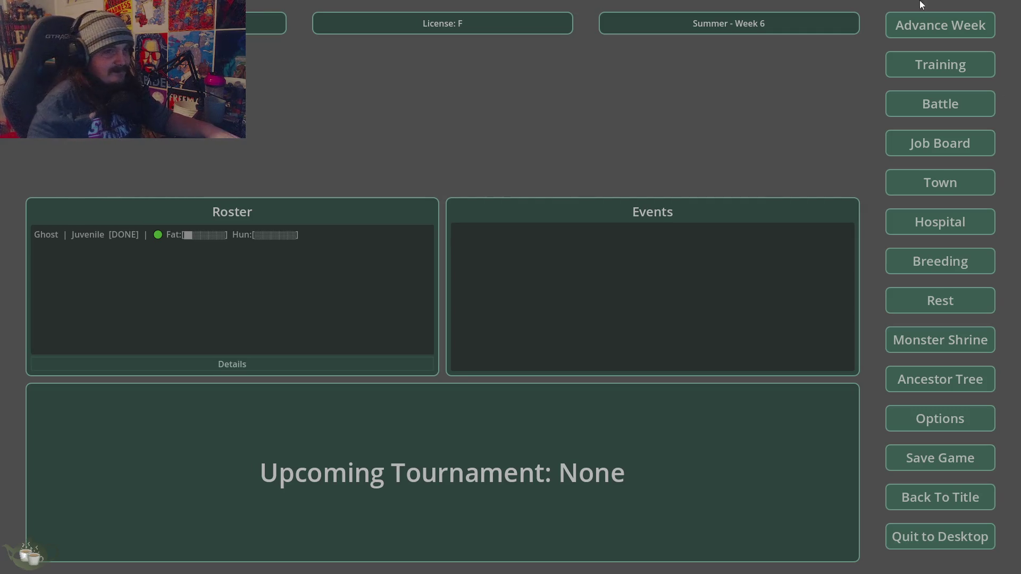
{"action": "left_click", "coordinate": [926, 534]}
{"action": "left_click", "coordinate": [492, 315]}
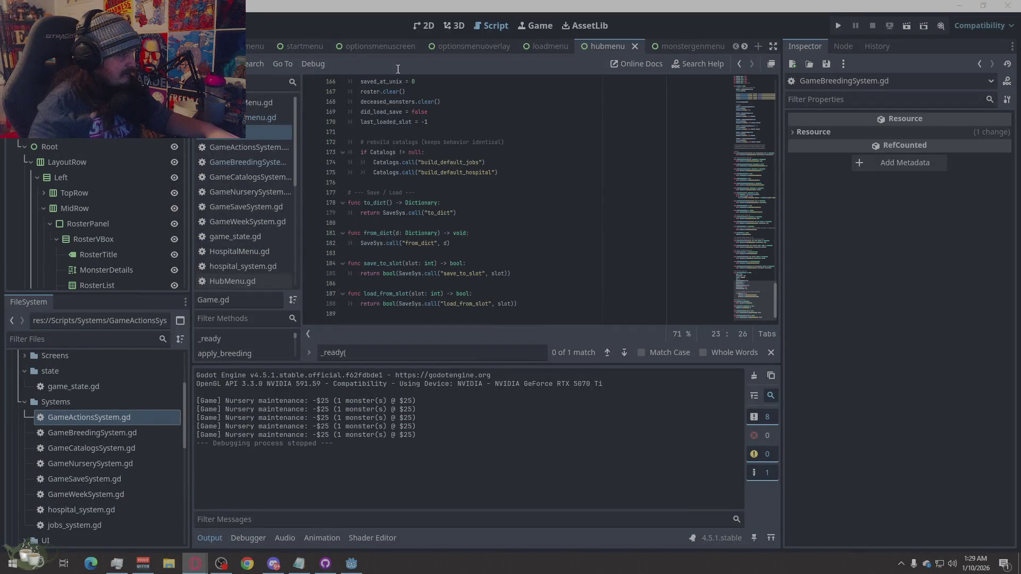
Create GameBattleSystem.gd extending Node in res://Scripts/Systems via File > New Script.
{"action": "left_click", "coordinate": [213, 63]}
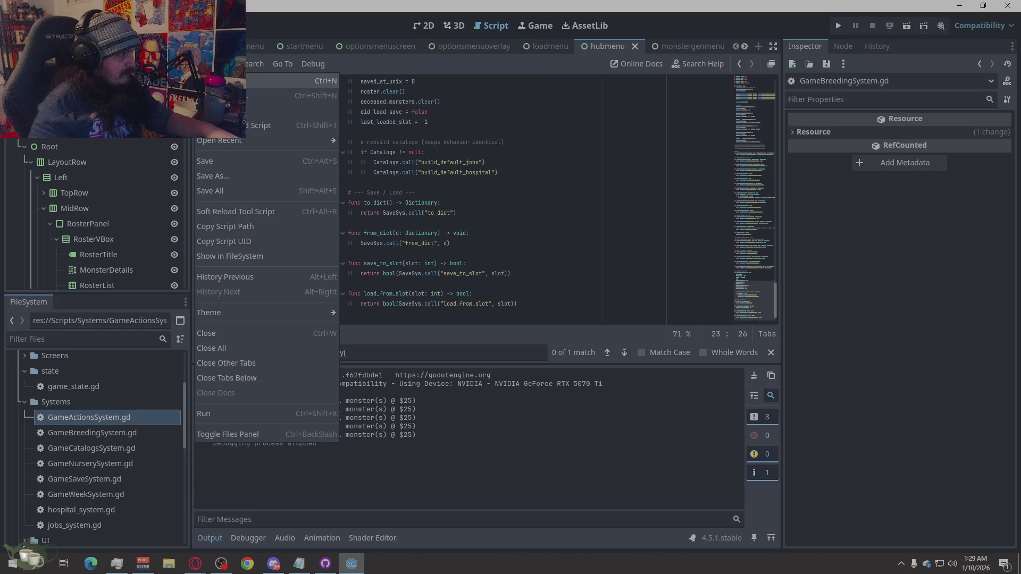
{"action": "left_click", "coordinate": [266, 80]}
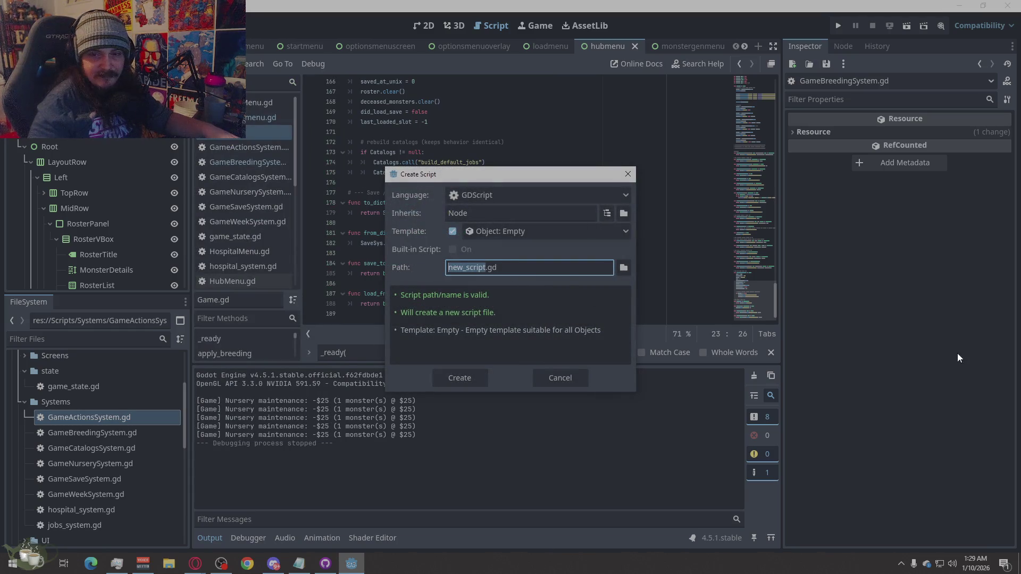
{"action": "left_click", "coordinate": [624, 267]}
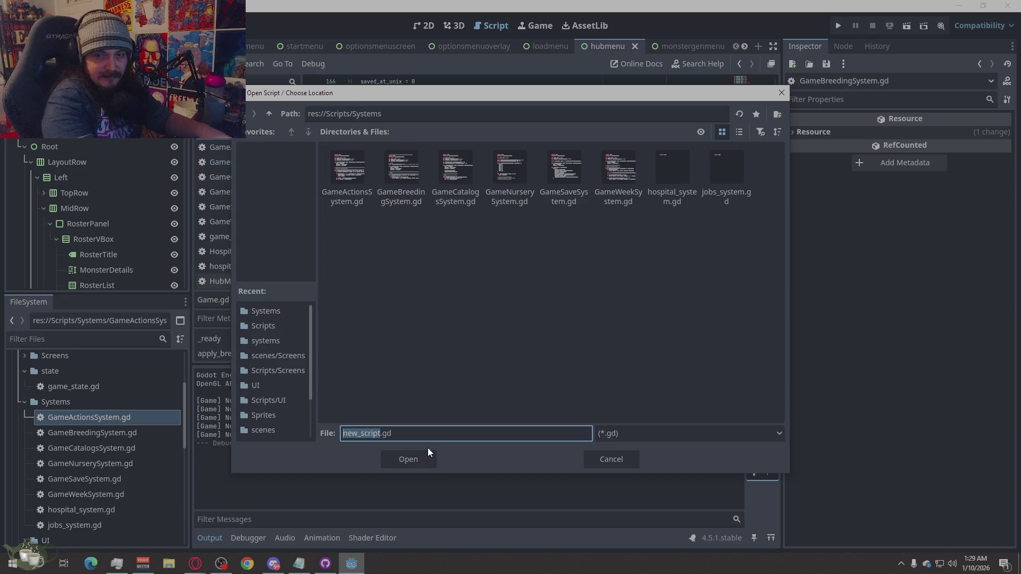
{"action": "type", "text": "GameBatt"}
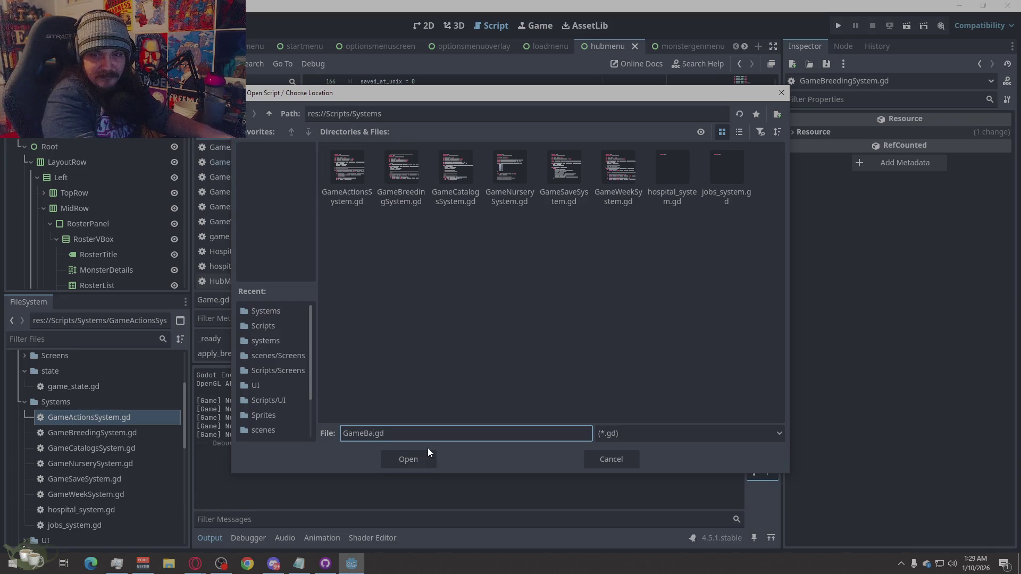
{"action": "type", "text": "leSystem"}
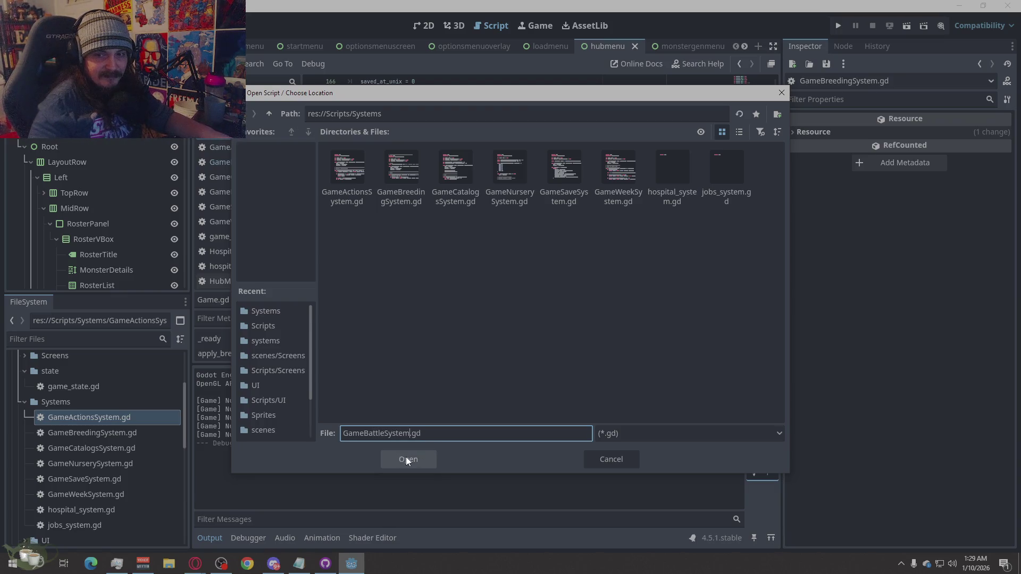
{"action": "left_click", "coordinate": [406, 458]}
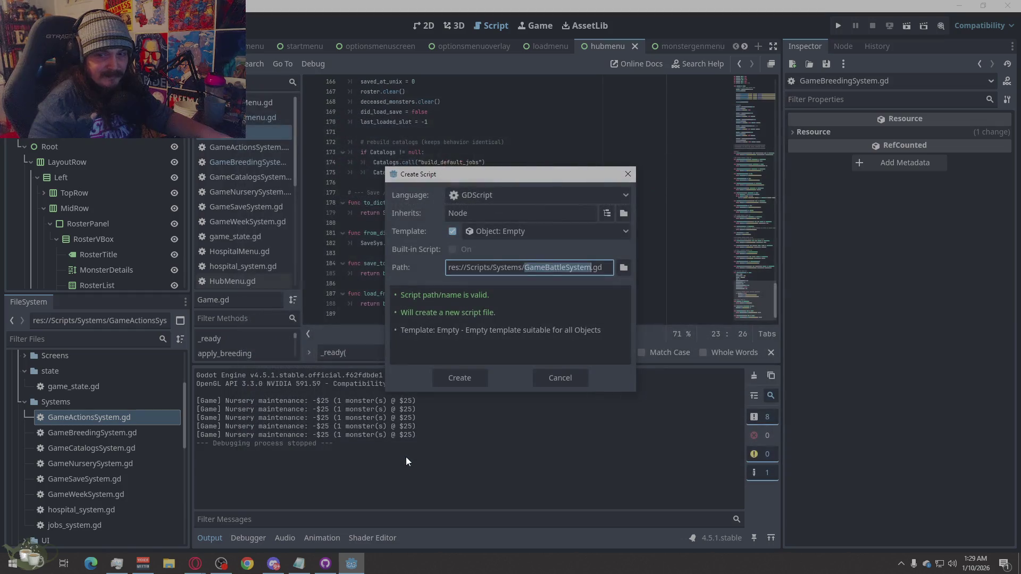
{"action": "left_click", "coordinate": [475, 381]}
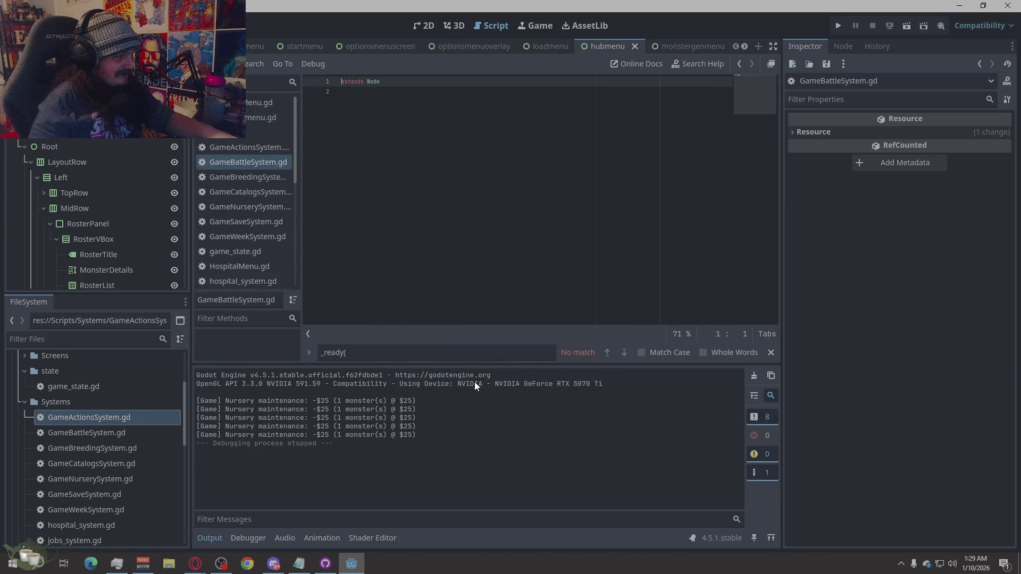
{"action": "scroll", "coordinate": [146, 407], "scroll_direction": "down", "scroll_amount": 1}
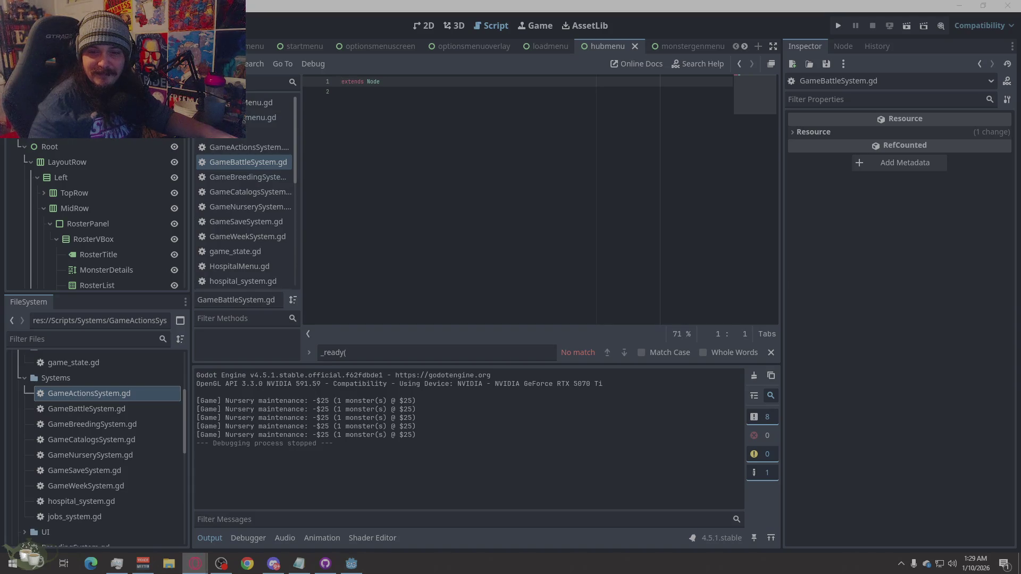
{"action": "key", "text": "alt+Tab"}
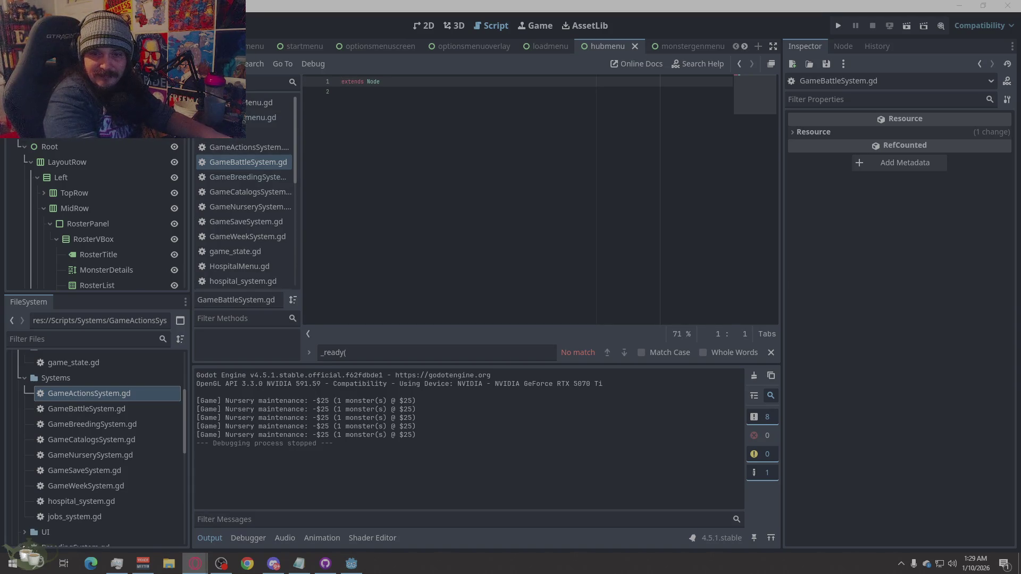